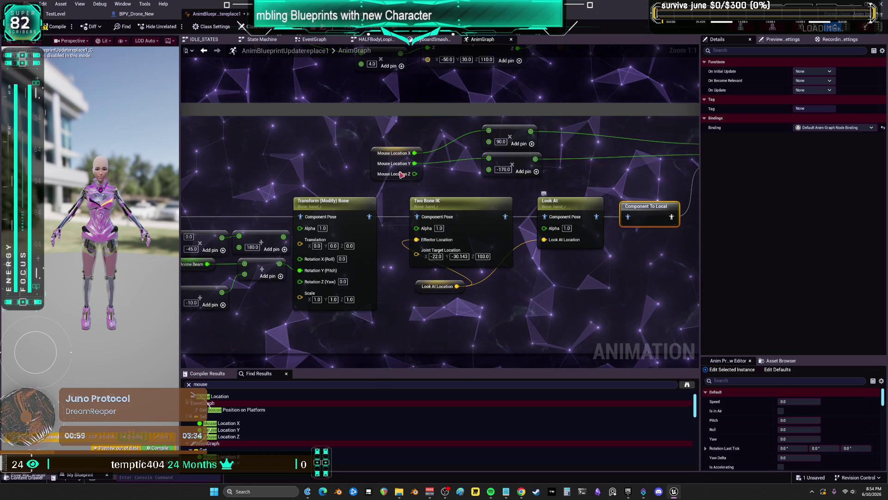
# Save all unsaved assets and launch the aaaaaaaaaa project from the Epic Games Launcher Library.
pyautogui.click(29, 4)
pyautogui.click(55, 55)
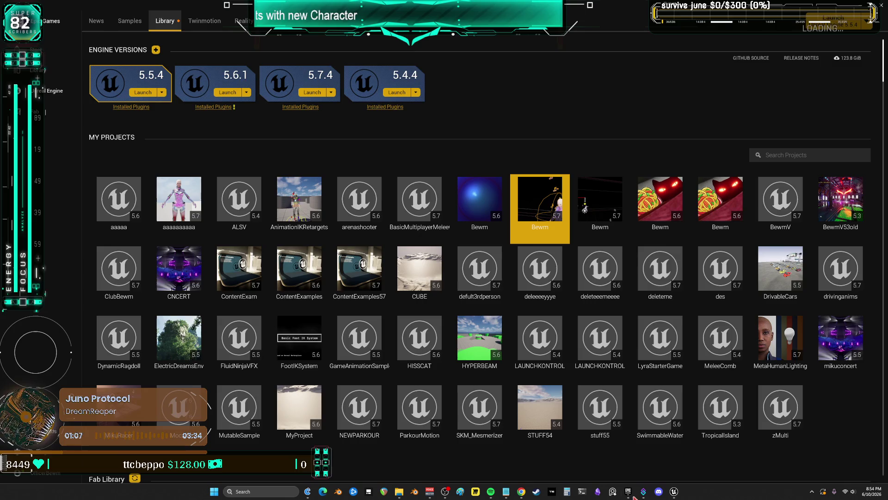
pyautogui.click(627, 491)
pyautogui.doubleClick(185, 203)
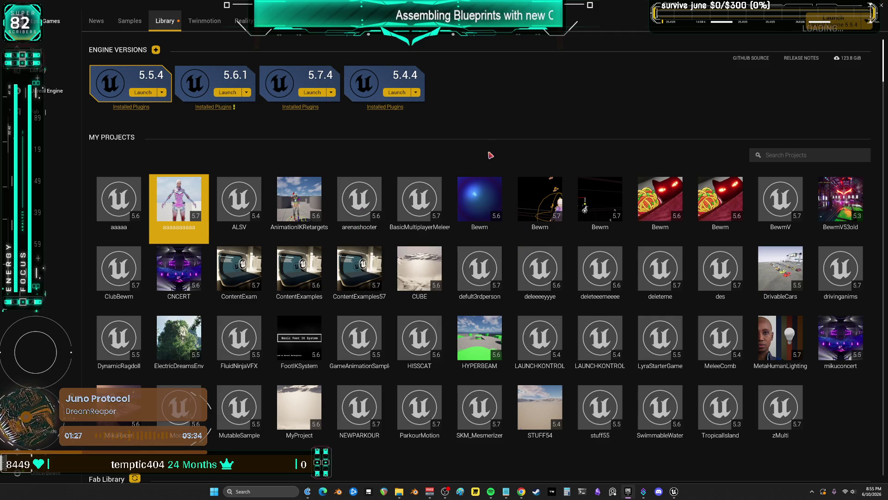
# Bring the reopened aaaaaaaaaa Unreal Editor window to the front using its taskbar preview.
pyautogui.moveTo(497, 213)
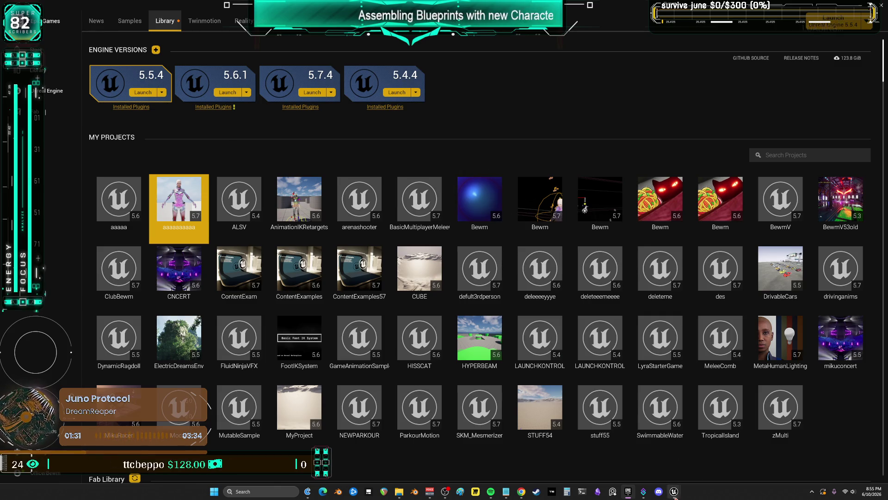
pyautogui.moveTo(676, 492)
pyautogui.click(698, 476)
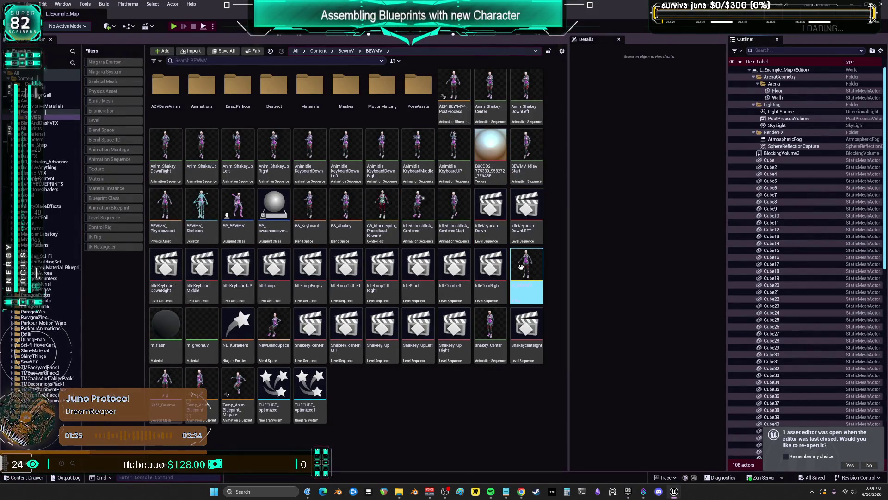
# Exit the standalone preview and select myShakeyBottle in the Outliner to show its Details.
pyautogui.click(549, 322)
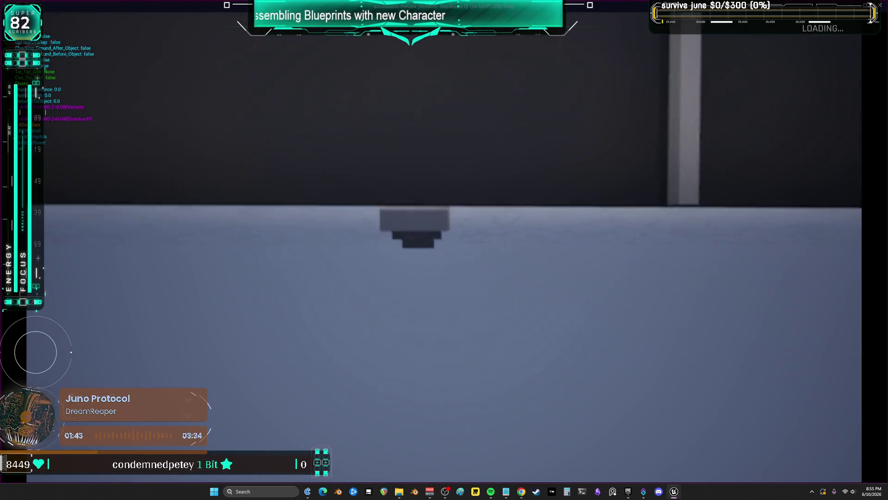
pyautogui.press('Escape')
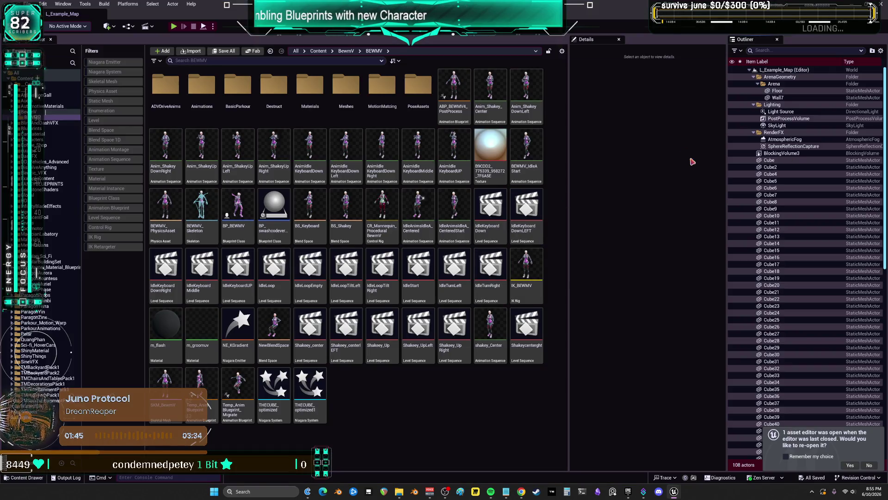
pyautogui.scroll(-15, 785, 246)
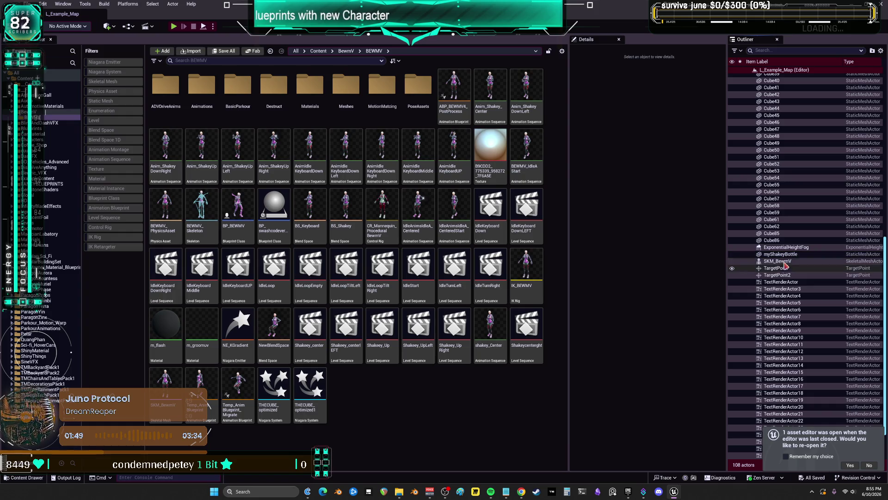
pyautogui.click(782, 254)
pyautogui.click(63, 4)
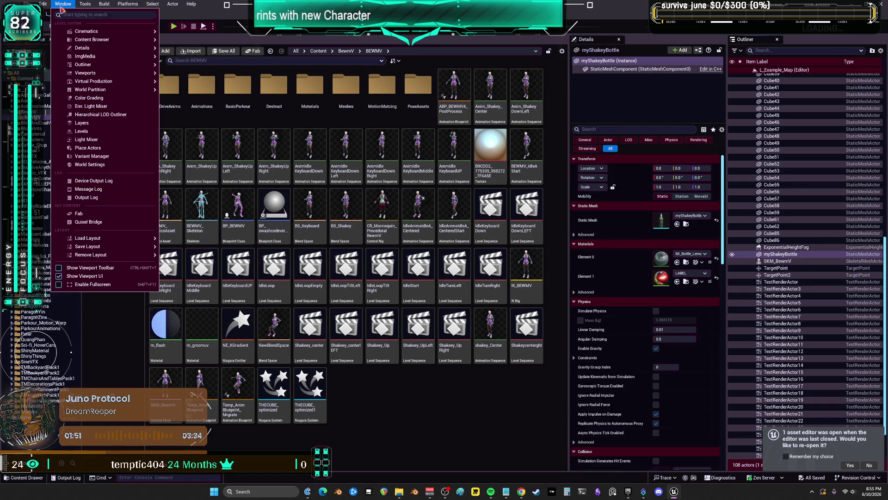
# Open a floating Viewport 1 window and move it up and left.
pyautogui.moveTo(92, 74)
pyautogui.click(185, 76)
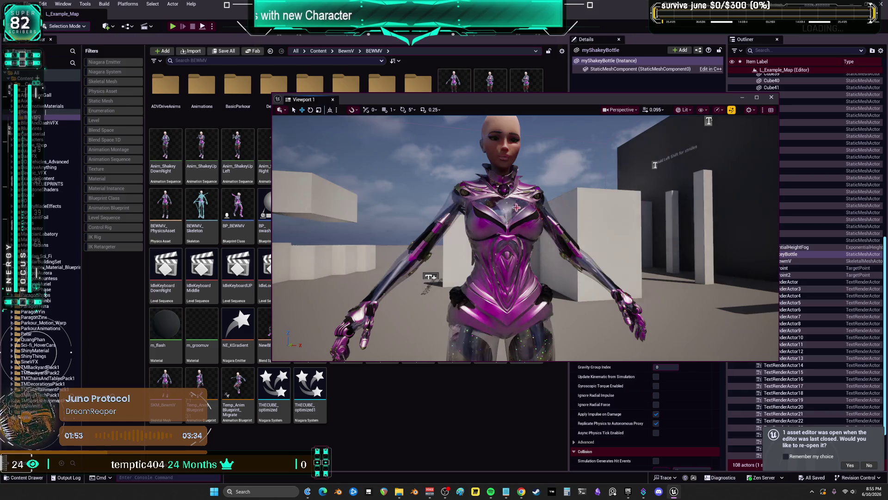
pyautogui.moveTo(654, 103); pyautogui.dragTo(458, 90)
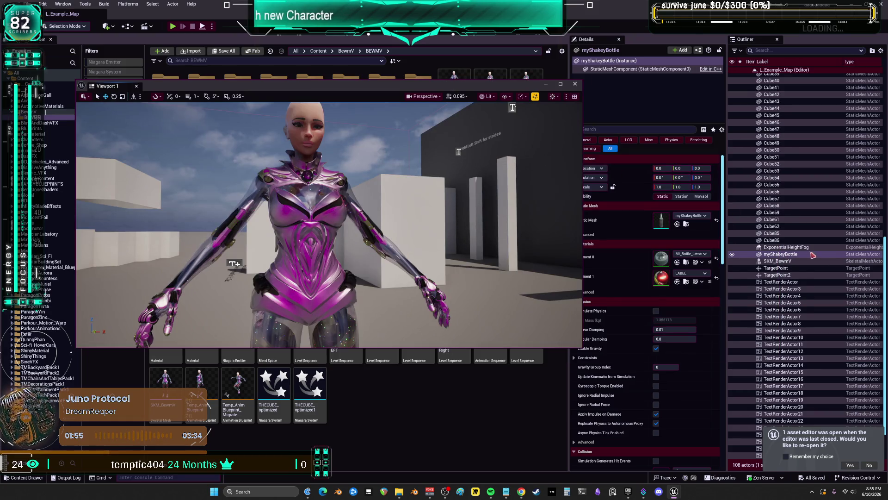
# Keep the SKM_BewmV character by cancelling its deletion, and decline reopening the asset editor.
pyautogui.click(787, 261)
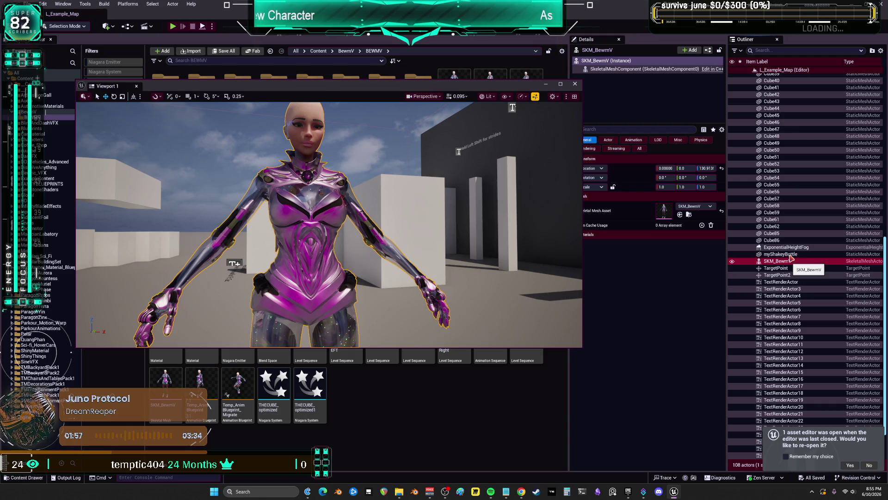
pyautogui.press('Delete')
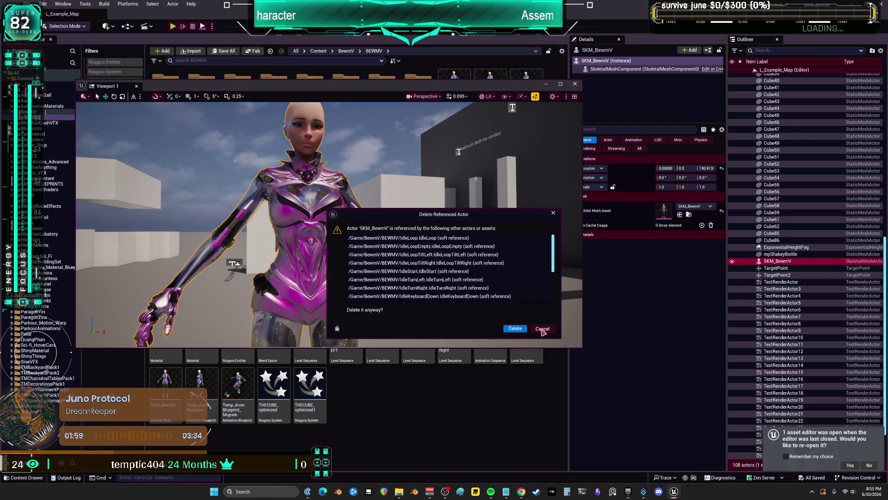
pyautogui.click(542, 329)
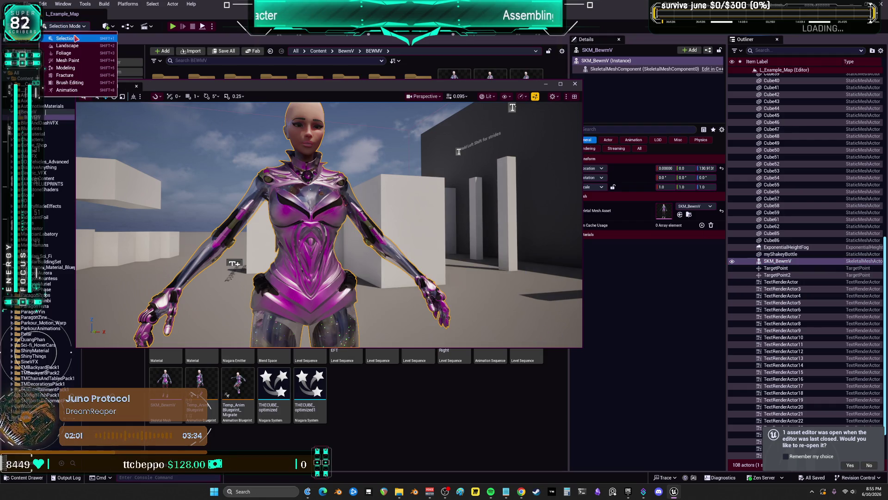
pyautogui.scroll(-2, 823, 275)
pyautogui.scroll(-1, 823, 276)
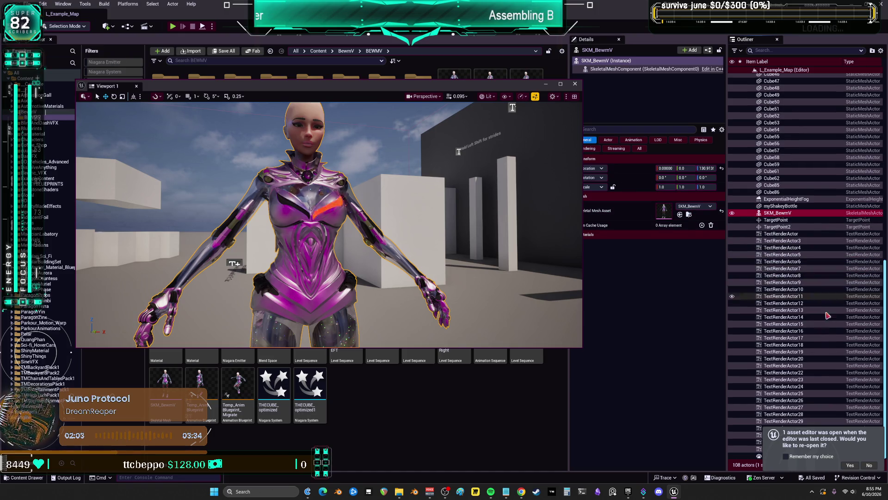
pyautogui.click(870, 467)
# Reposition the floating viewport and place a BP_BEWMV actor into the level.
pyautogui.scroll(15, 821, 275)
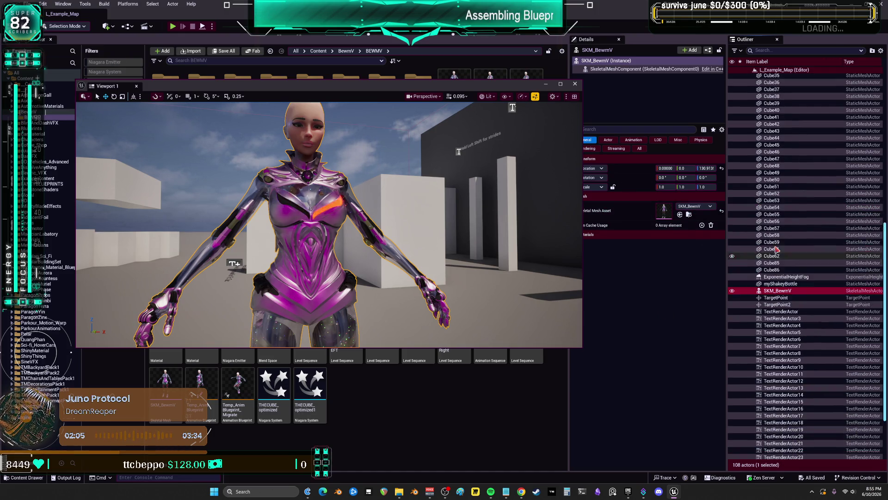
pyautogui.scroll(2, 821, 275)
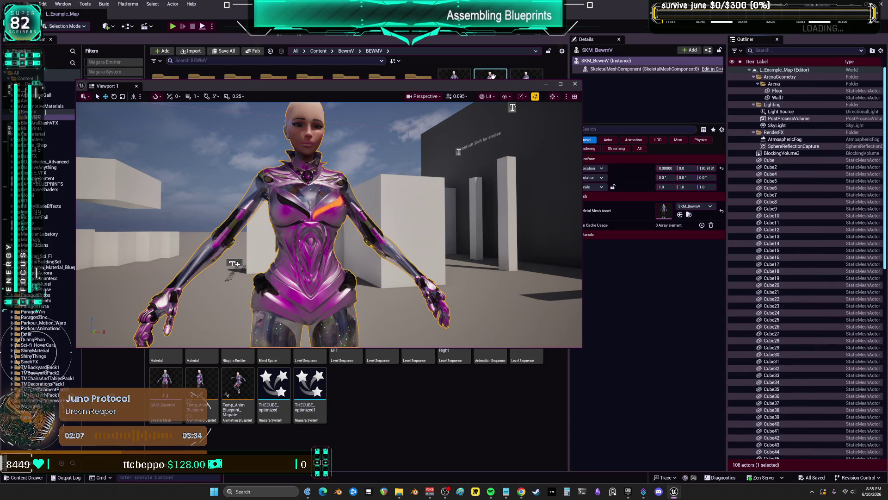
pyautogui.moveTo(421, 90); pyautogui.dragTo(635, 225)
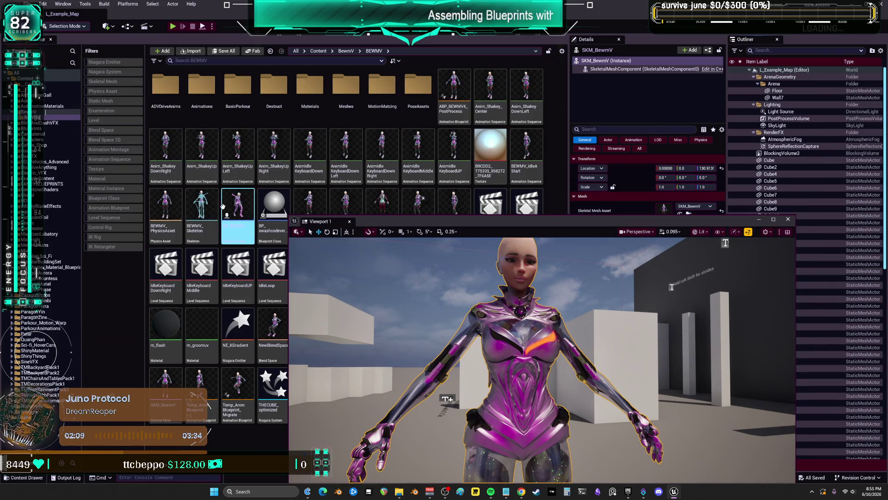
pyautogui.moveTo(238, 213)
pyautogui.mouseDown()
pyautogui.moveTo(703, 421)
pyautogui.moveTo(689, 422)
pyautogui.moveTo(710, 375)
pyautogui.mouseUp()
# Play the level in the editor and run the BP_BEWMV character forward with W.
pyautogui.click(172, 26)
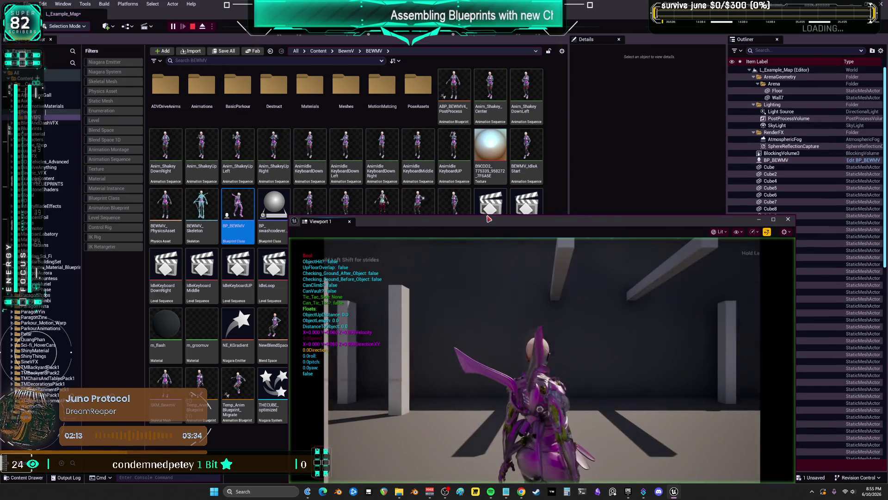
pyautogui.moveTo(483, 215); pyautogui.dragTo(373, 46)
pyautogui.press('w')
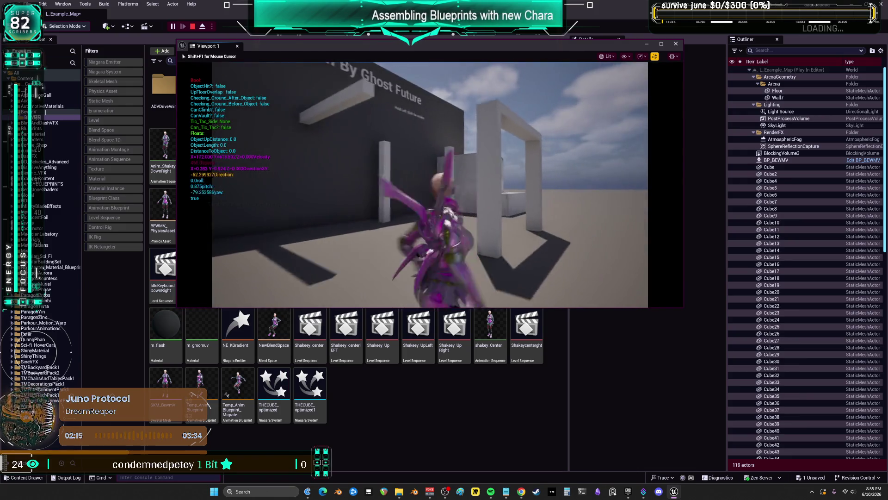
pyautogui.press('w')
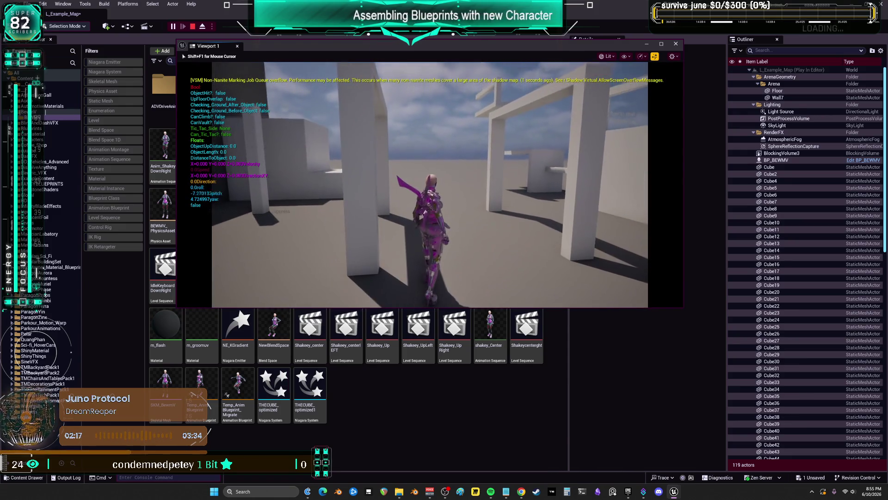
pyautogui.click(646, 44)
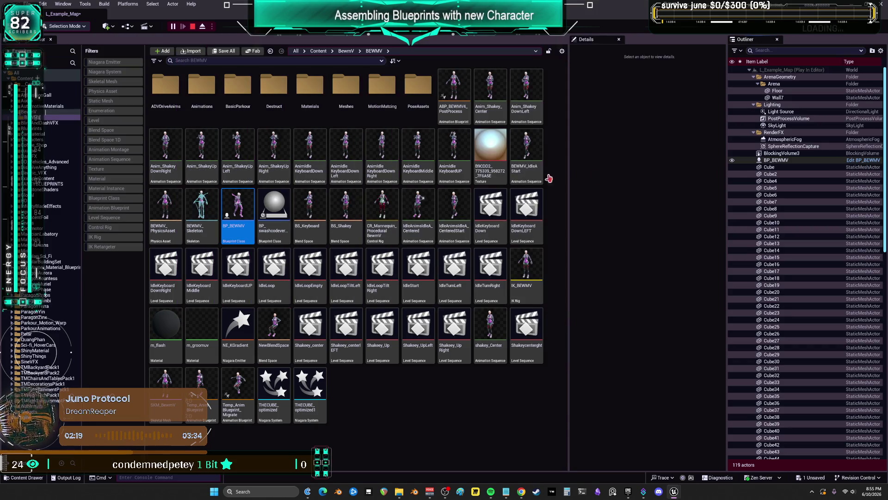
# Open the BP_BEWMV blueprint and pan across its Event Tick, SET and line-trace nodes.
pyautogui.press('Return')
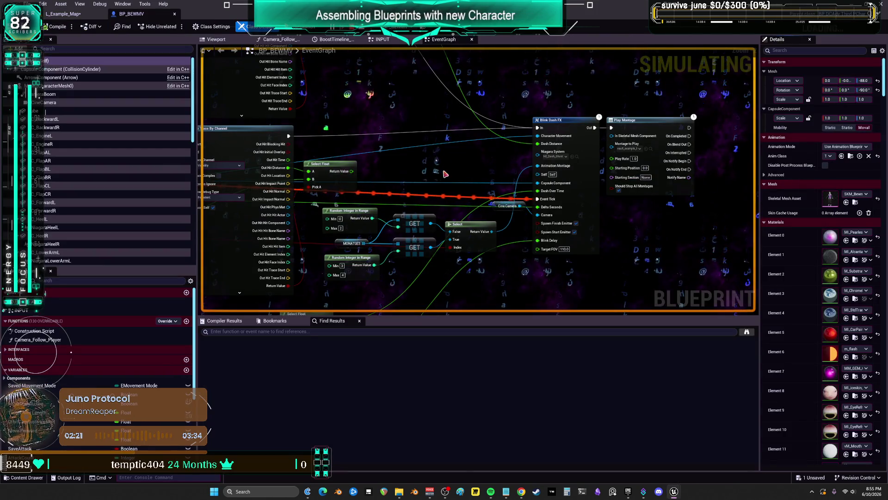
pyautogui.scroll(-5, 426, 148)
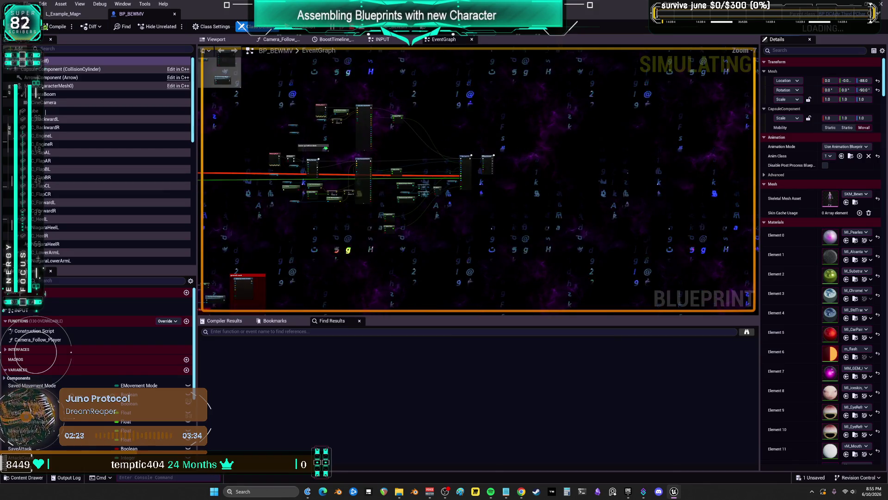
pyautogui.scroll(6, 602, 225)
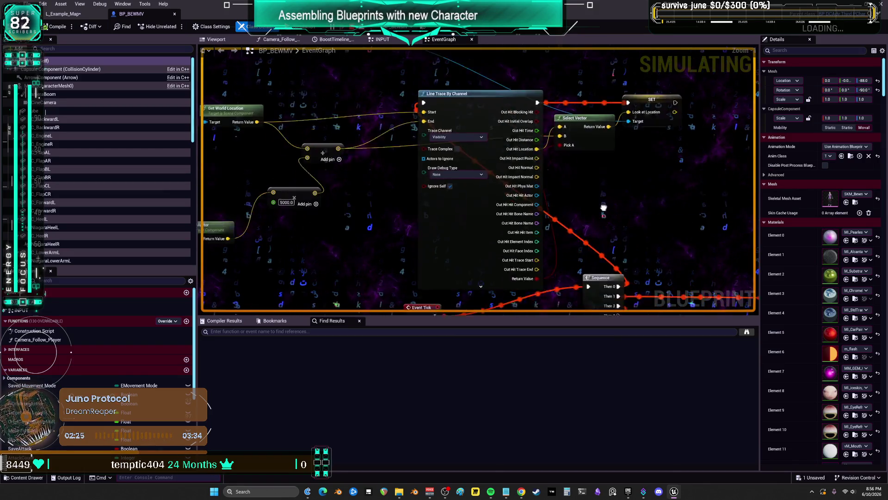
pyautogui.moveTo(602, 226); pyautogui.dragTo(737, 199)
pyautogui.moveTo(519, 165)
pyautogui.mouseDown()
pyautogui.moveTo(480, 147)
pyautogui.moveTo(400, 155)
pyautogui.moveTo(390, 227)
pyautogui.mouseUp()
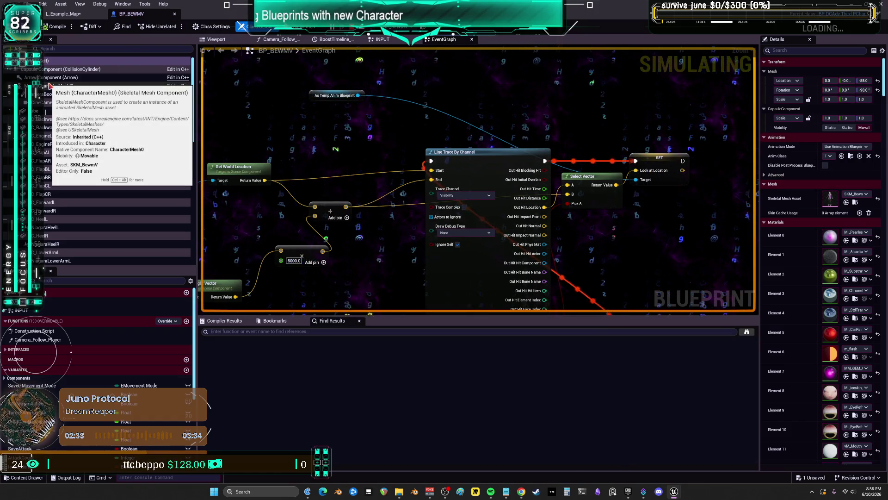
pyautogui.moveTo(339, 192)
pyautogui.mouseDown()
pyautogui.moveTo(414, 168)
pyautogui.moveTo(610, 159)
pyautogui.moveTo(584, 164)
pyautogui.mouseUp()
# Tidy the Get Right Vector, Cube and Add nodes, select CharacterMesh0, and return to the game.
pyautogui.moveTo(463, 255)
pyautogui.mouseDown()
pyautogui.moveTo(492, 199)
pyautogui.moveTo(494, 167)
pyautogui.mouseUp()
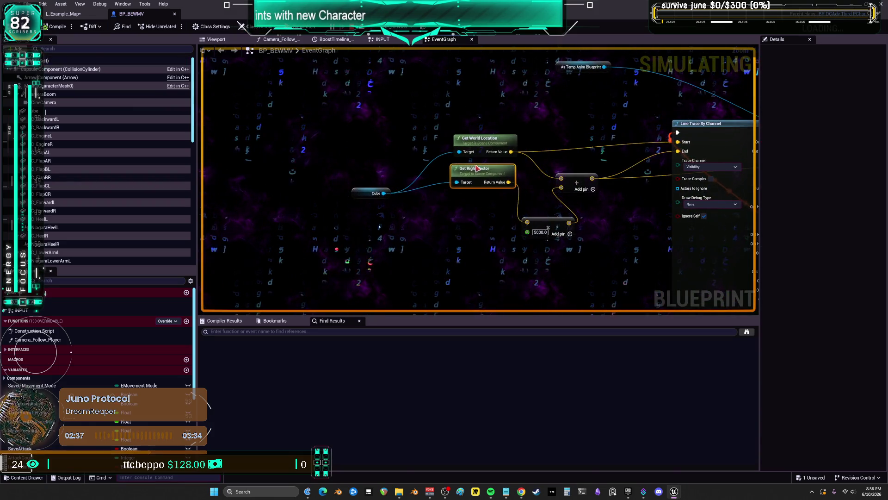
pyautogui.moveTo(373, 193); pyautogui.dragTo(387, 169)
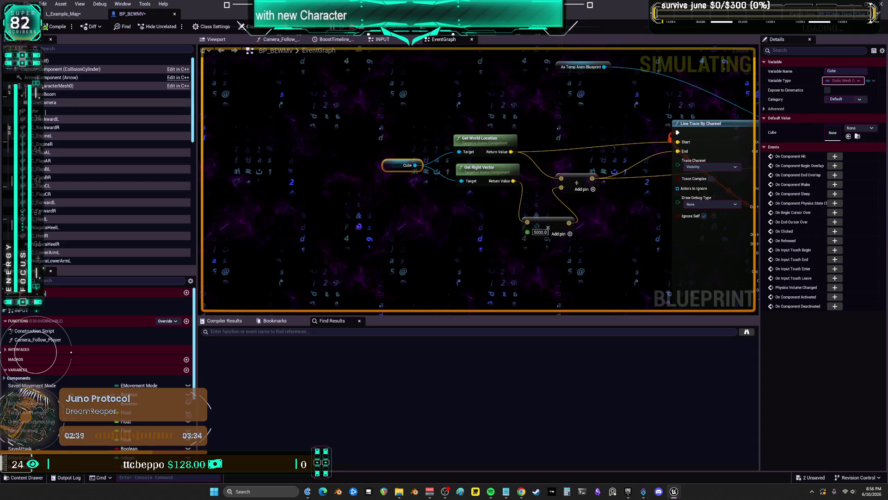
pyautogui.moveTo(561, 120); pyautogui.dragTo(394, 123)
pyautogui.moveTo(410, 180); pyautogui.dragTo(451, 177)
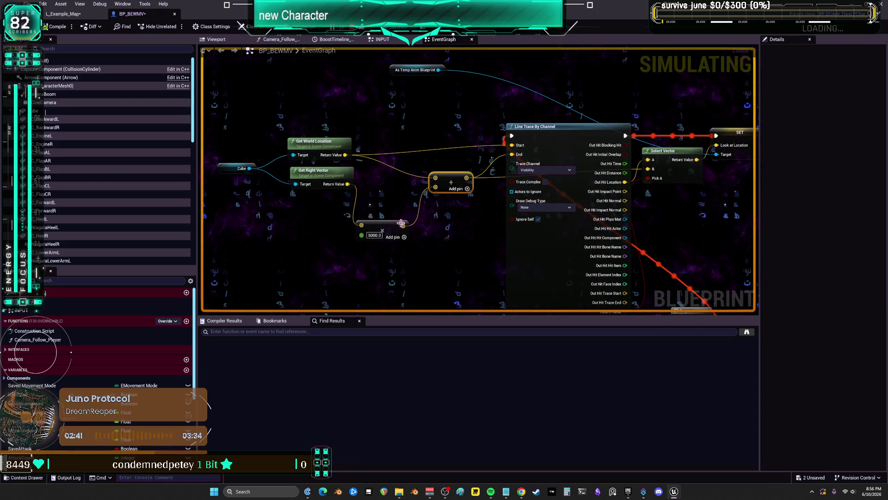
pyautogui.moveTo(391, 230); pyautogui.dragTo(400, 192)
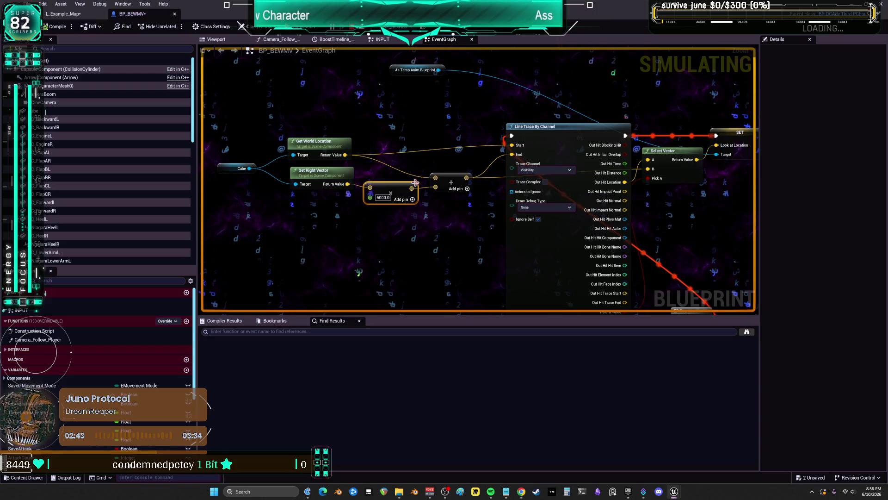
pyautogui.moveTo(482, 128)
pyautogui.mouseDown()
pyautogui.moveTo(407, 123)
pyautogui.moveTo(439, 128)
pyautogui.mouseUp()
pyautogui.click(56, 86)
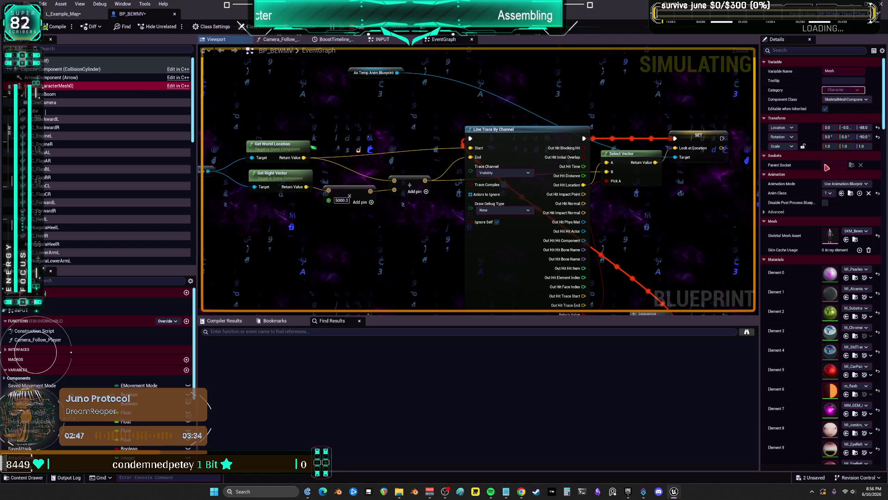
pyautogui.hotkey('alt', 'Tab')
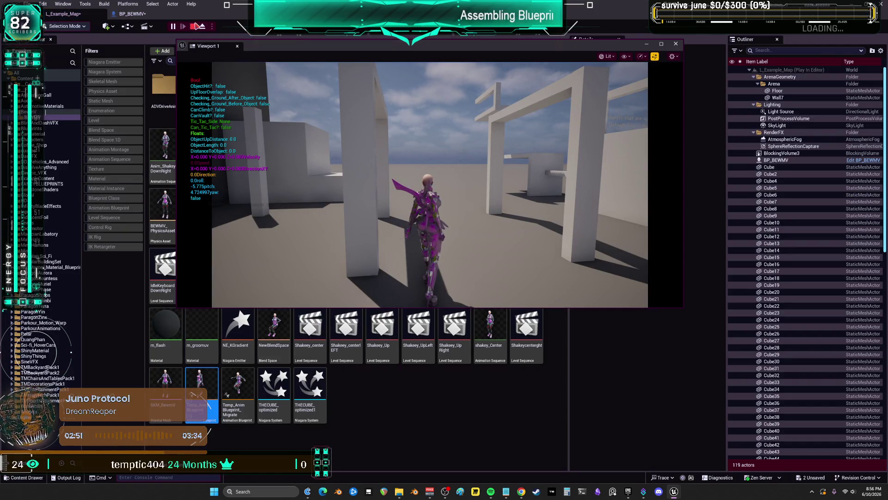
# Open Temp_AnimBlueprint and go back from the transition rule to its AnimGraph.
pyautogui.doubleClick(207, 403)
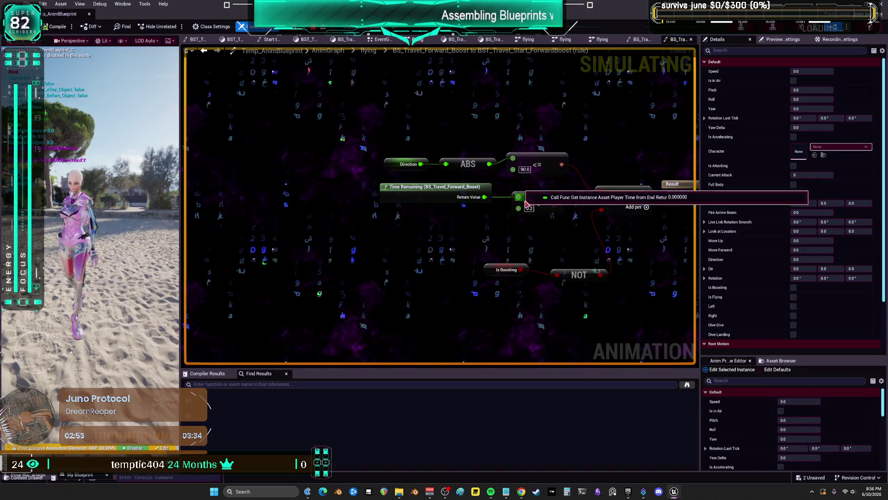
pyautogui.scroll(-3, 576, 124)
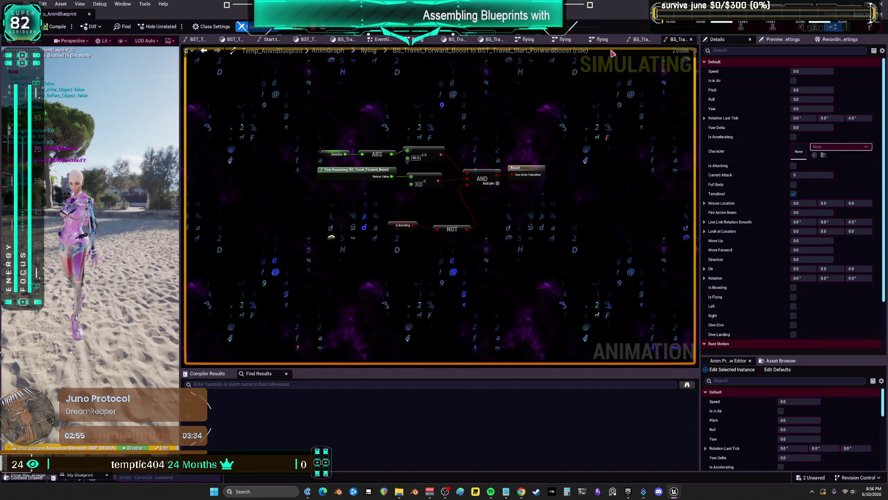
pyautogui.click(327, 50)
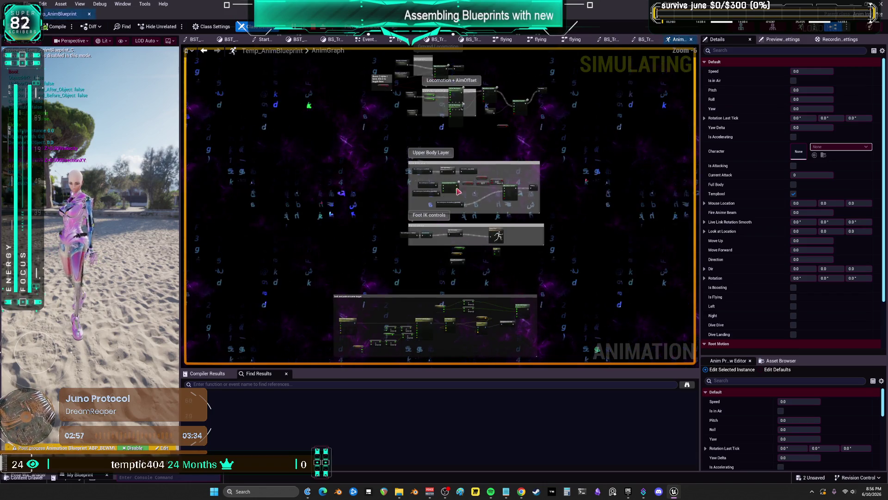
pyautogui.scroll(5, 462, 287)
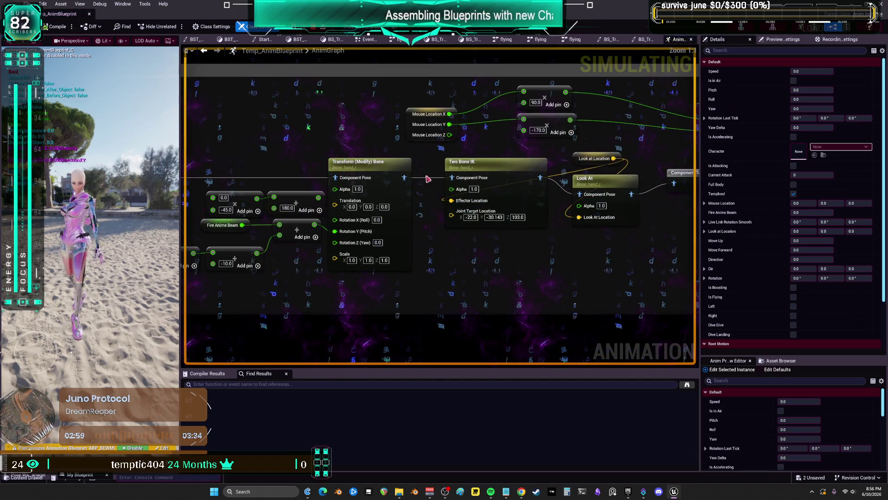
# Pan and zoom over the look-and-point-at-same-target and Foot IK sections.
pyautogui.moveTo(400, 128); pyautogui.dragTo(847, 119)
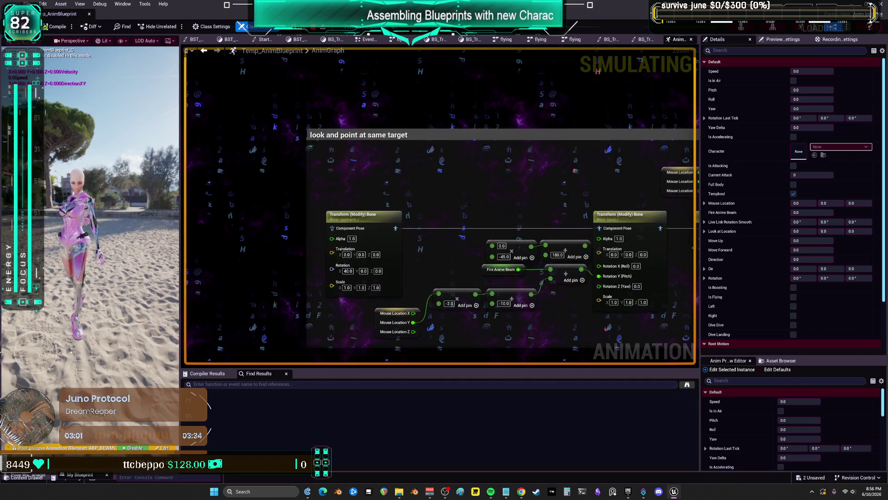
pyautogui.moveTo(616, 47)
pyautogui.mouseDown()
pyautogui.moveTo(502, 46)
pyautogui.moveTo(504, 186)
pyautogui.mouseUp()
pyautogui.scroll(-1, 502, 46)
pyautogui.moveTo(465, 233); pyautogui.dragTo(441, 143)
pyautogui.scroll(3, 438, 148)
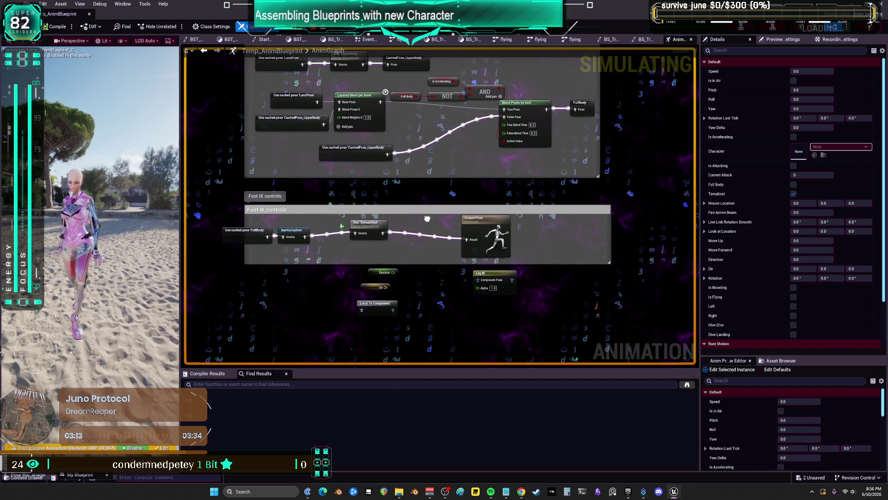
pyautogui.moveTo(427, 218); pyautogui.dragTo(432, 79)
# Inspect the MouseLocation variable feeding the look-at nodes, then restore down the blueprint editor.
pyautogui.moveTo(574, 297)
pyautogui.mouseDown()
pyautogui.moveTo(535, 141)
pyautogui.moveTo(510, 144)
pyautogui.mouseUp()
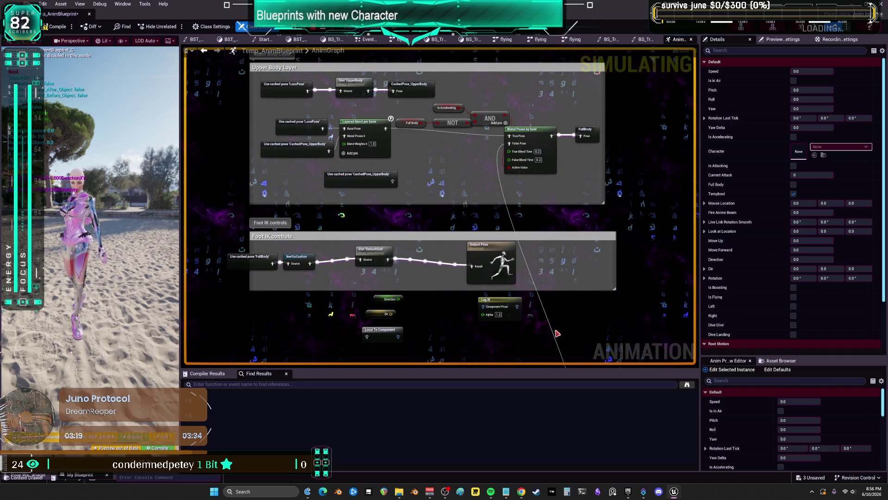
pyautogui.moveTo(558, 333); pyautogui.dragTo(542, 143)
pyautogui.moveTo(326, 211); pyautogui.dragTo(483, 164)
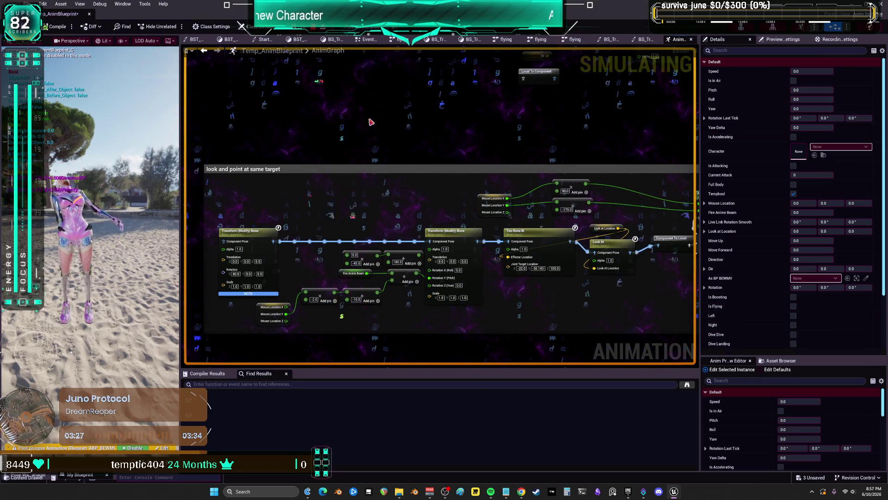
pyautogui.click(260, 314)
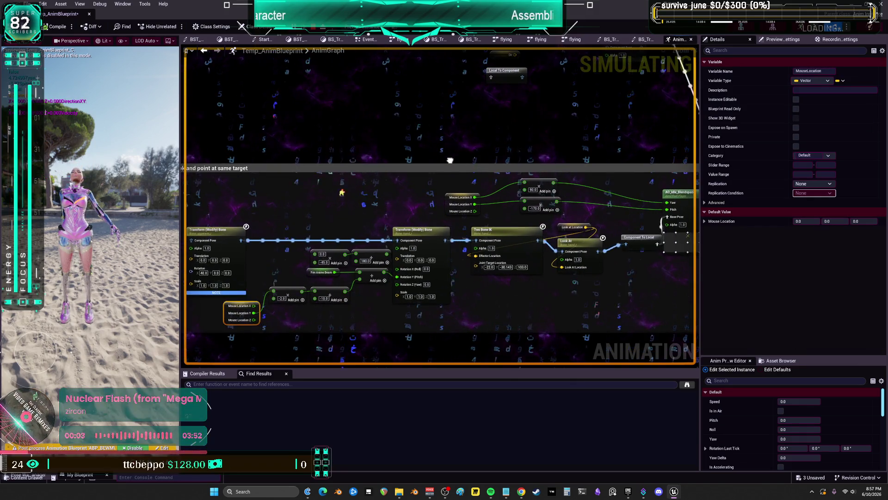
pyautogui.moveTo(482, 163); pyautogui.dragTo(362, 151)
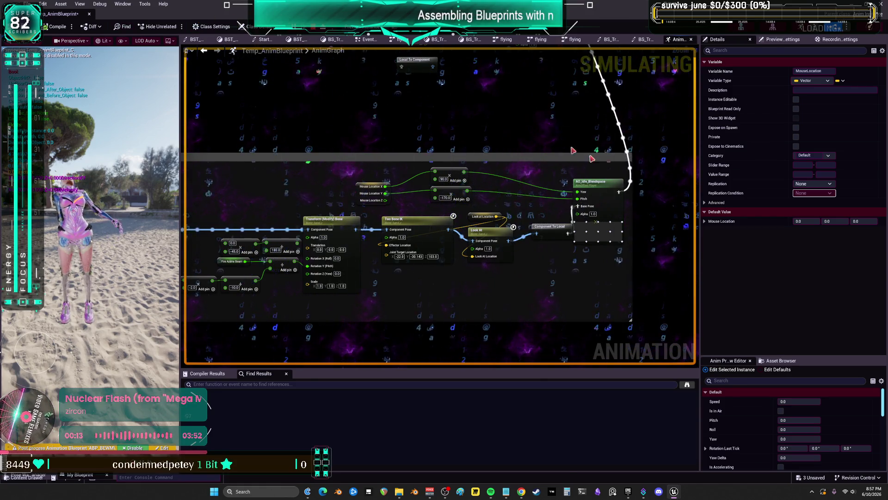
pyautogui.press('super+Down')
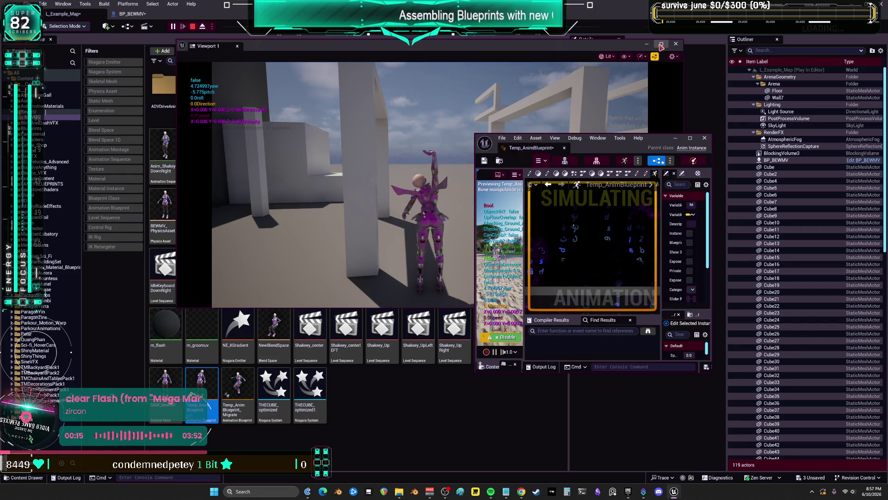
# Maximize the game view, run the character around the level with WASD, then end play.
pyautogui.click(662, 45)
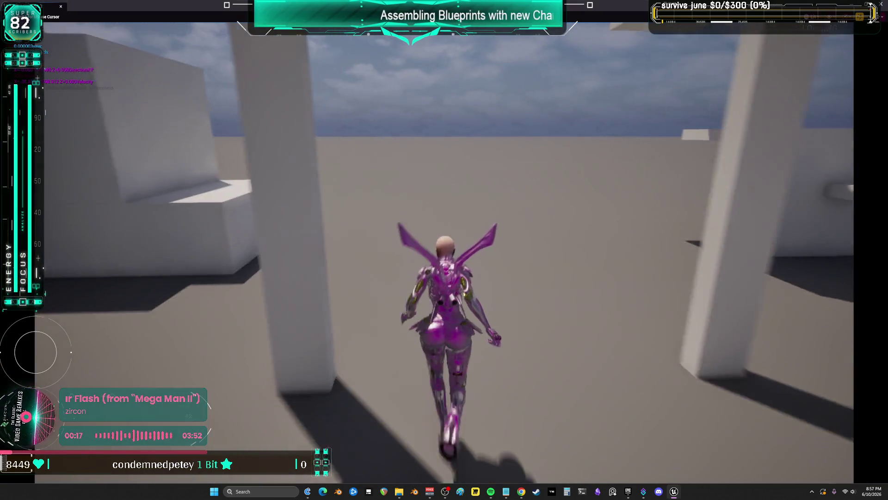
pyautogui.press('s')
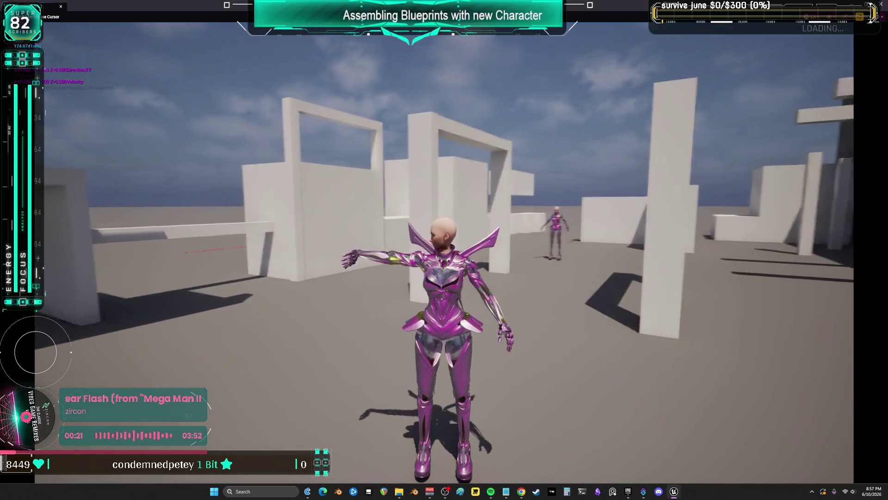
pyautogui.press('w')
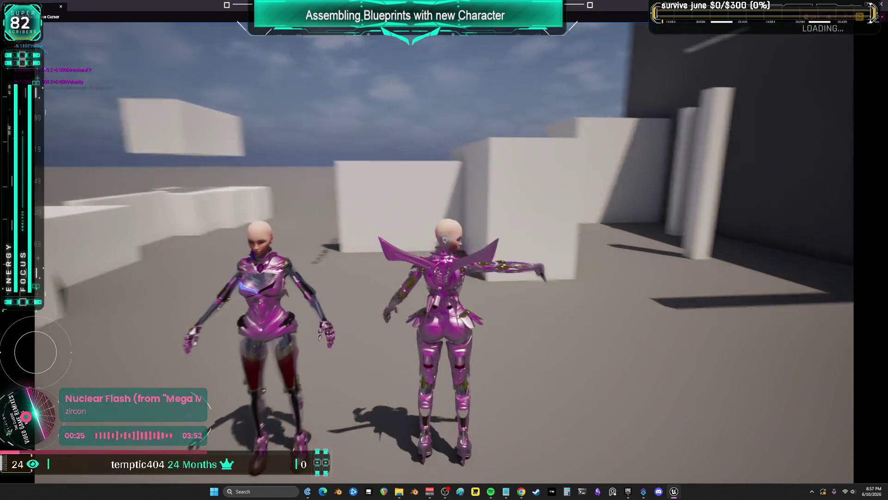
pyautogui.press('w')
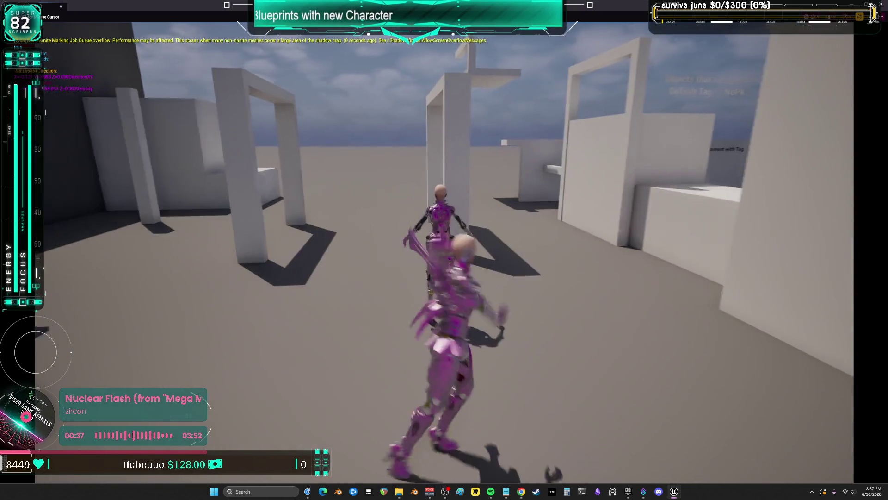
pyautogui.press('w')
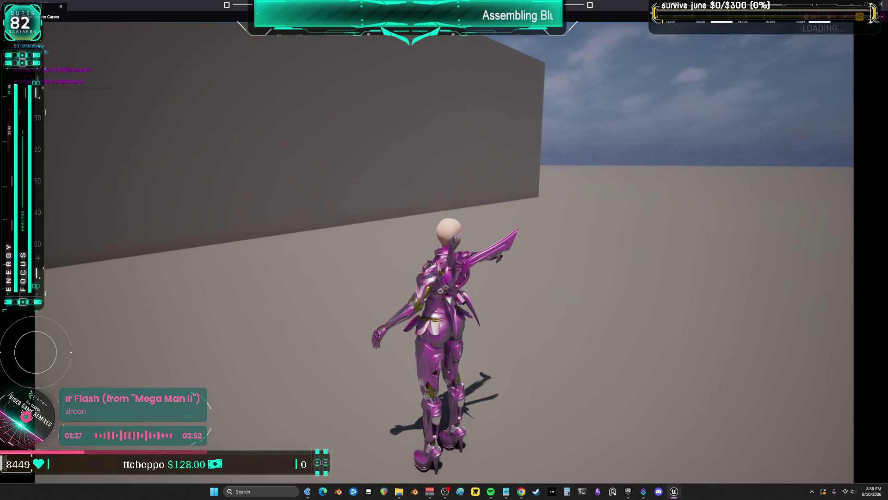
pyautogui.press('Escape')
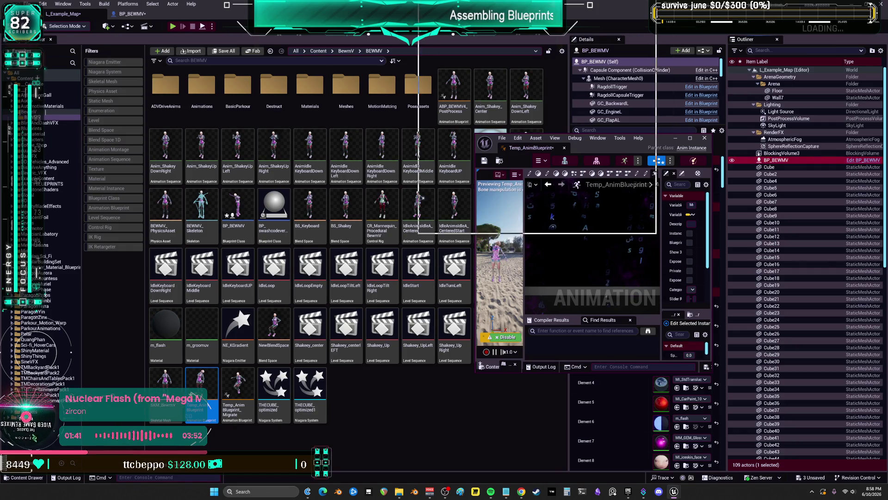
pyautogui.doubleClick(630, 148)
# Maximize the editor and inspect the LookAtLocation variable's properties in the AnimGraph.
pyautogui.moveTo(473, 221)
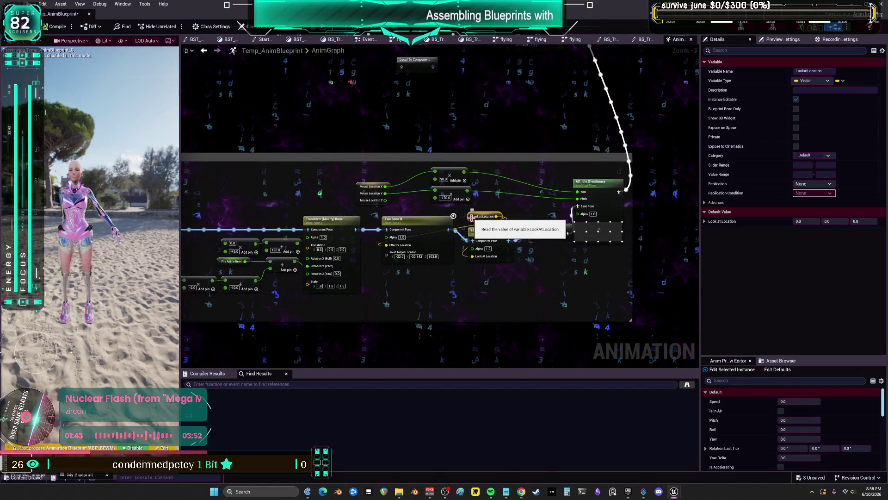
pyautogui.click(496, 219)
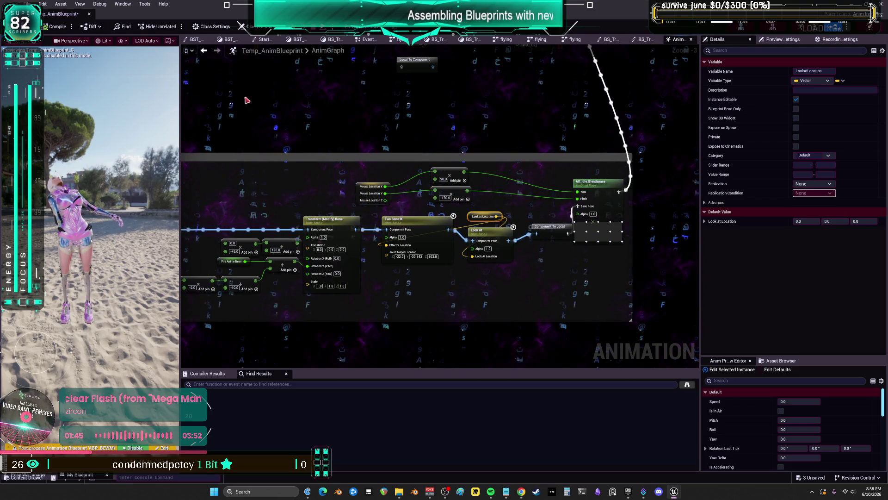
pyautogui.moveTo(369, 133); pyautogui.dragTo(372, 136)
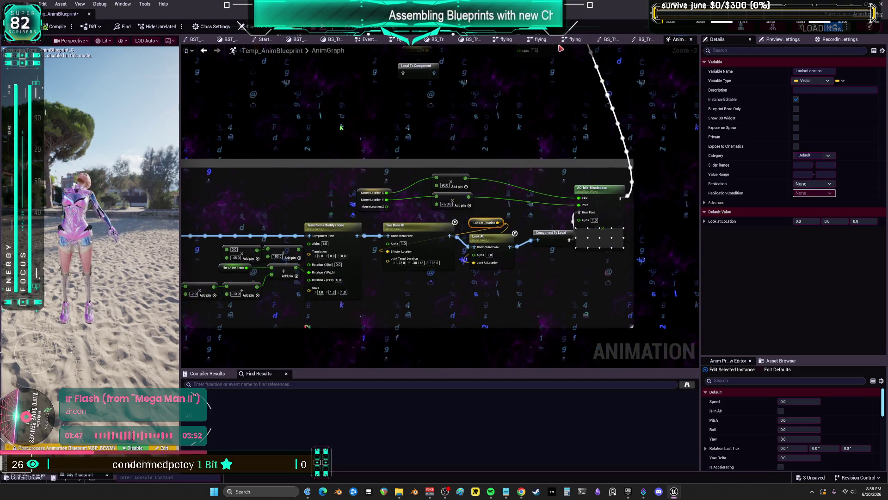
# In the EventGraph, review the MouseLocation SET node and the Print String and velocity nodes.
pyautogui.click(367, 40)
pyautogui.scroll(-4, 498, 250)
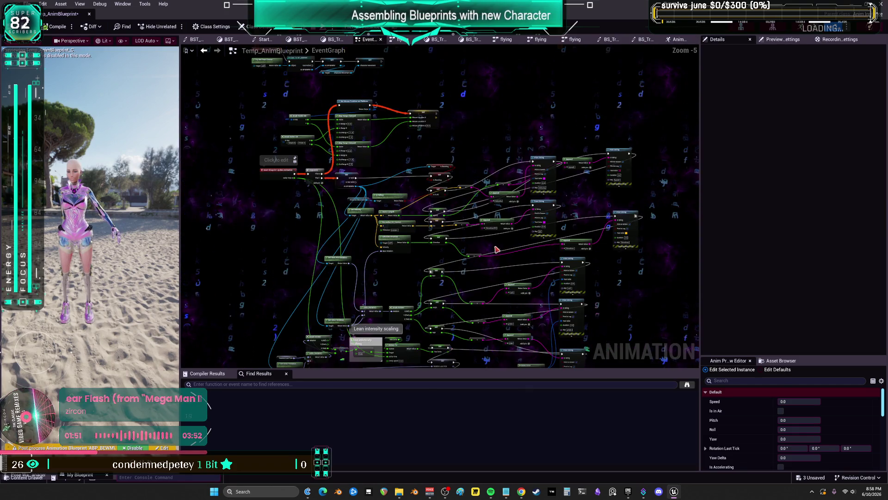
pyautogui.scroll(6, 345, 92)
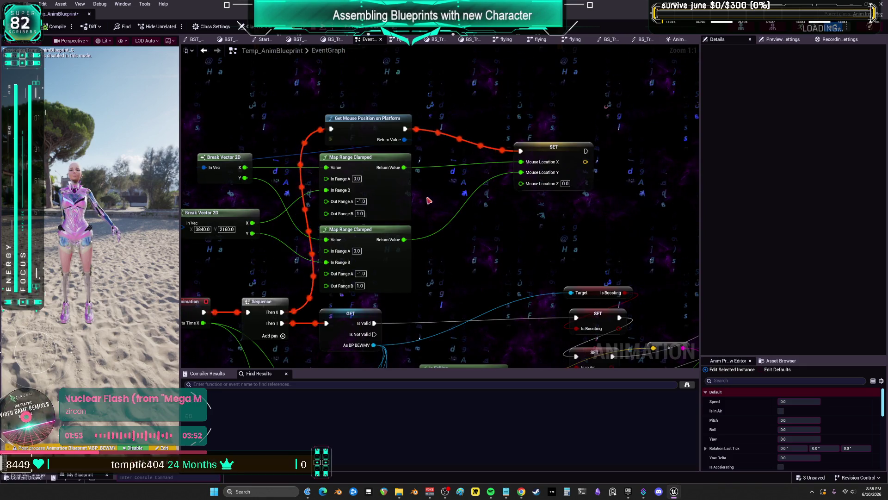
pyautogui.moveTo(429, 200); pyautogui.dragTo(474, 196)
pyautogui.click(560, 125)
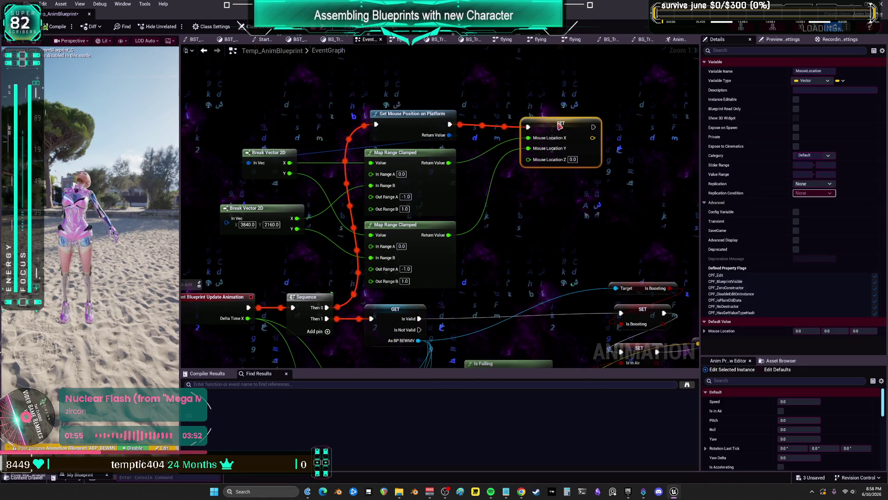
pyautogui.scroll(-2, 573, 255)
pyautogui.moveTo(574, 255); pyautogui.dragTo(337, 139)
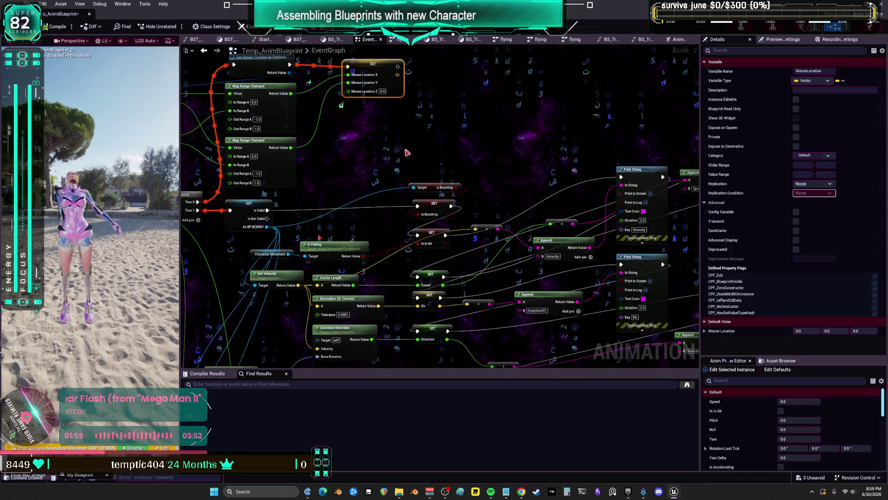
pyautogui.scroll(-1, 409, 152)
pyautogui.moveTo(410, 63)
pyautogui.mouseDown()
pyautogui.moveTo(437, 45)
pyautogui.moveTo(370, 84)
pyautogui.moveTo(416, 111)
pyautogui.moveTo(478, 117)
pyautogui.mouseUp()
pyautogui.scroll(2, 461, 204)
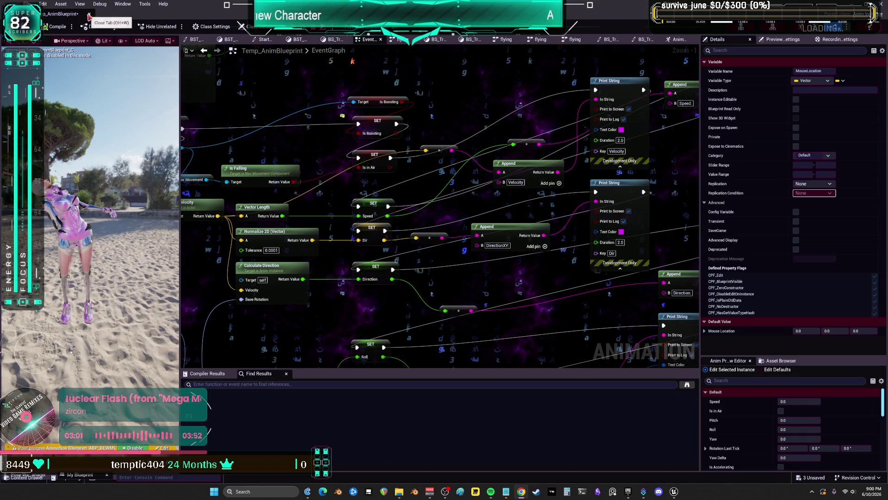
pyautogui.click(90, 14)
pyautogui.click(468, 418)
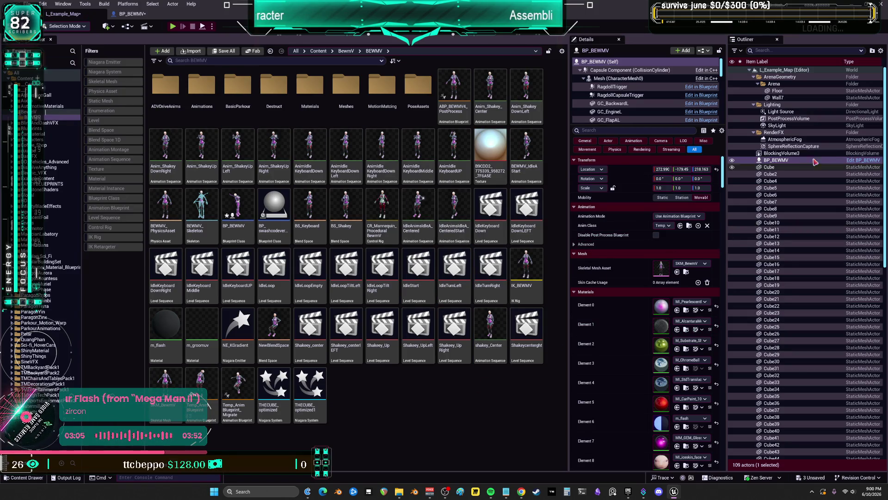
pyautogui.click(854, 160)
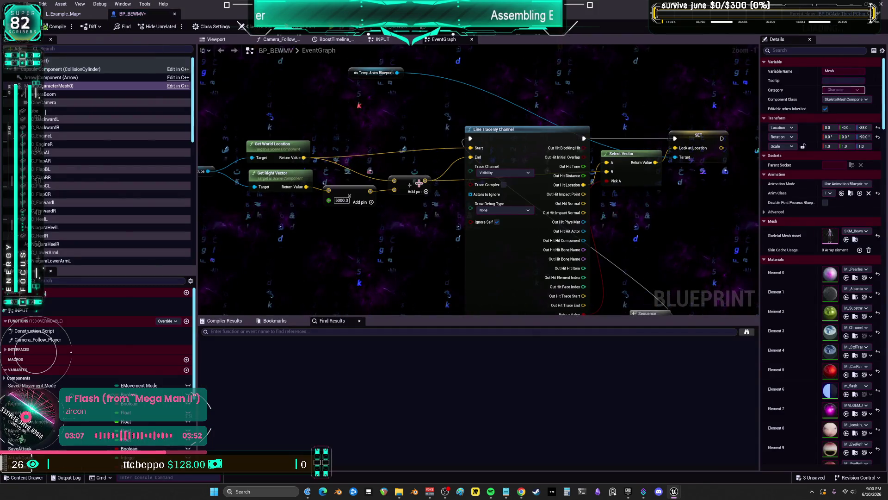
pyautogui.moveTo(420, 184); pyautogui.dragTo(425, 137)
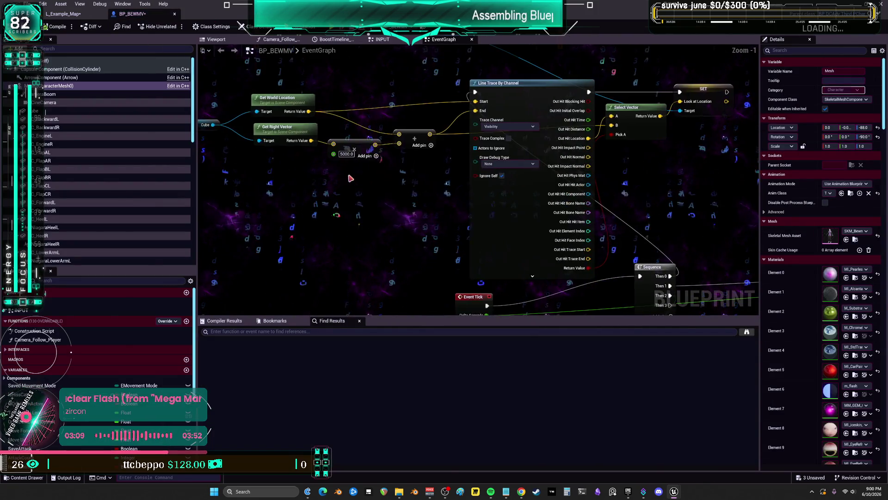
pyautogui.click(51, 111)
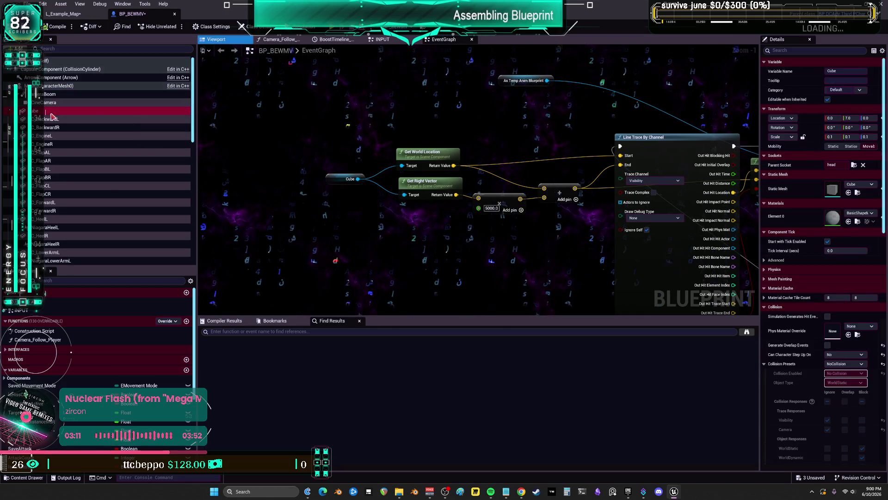
pyautogui.scroll(1, 504, 162)
pyautogui.scroll(-1, 503, 162)
pyautogui.moveTo(505, 162); pyautogui.dragTo(349, 173)
pyautogui.scroll(-3, 505, 163)
pyautogui.moveTo(534, 183); pyautogui.dragTo(452, 176)
pyautogui.scroll(1, 452, 177)
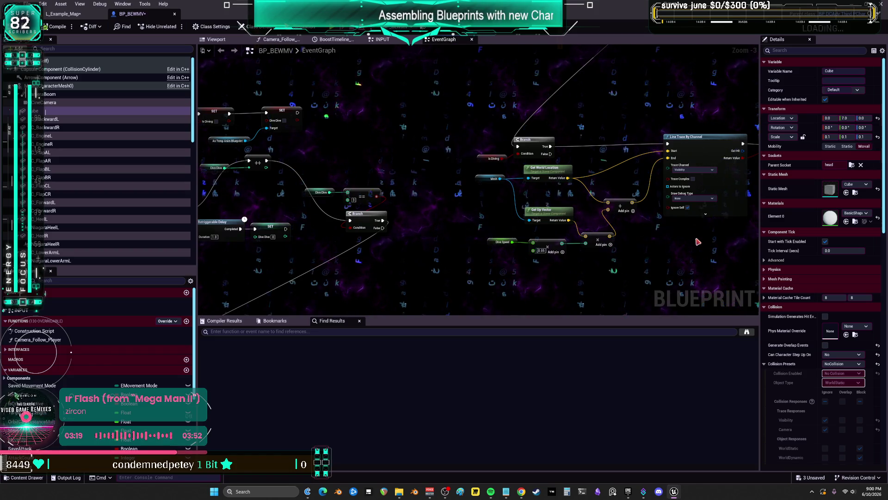
pyautogui.scroll(1, 698, 242)
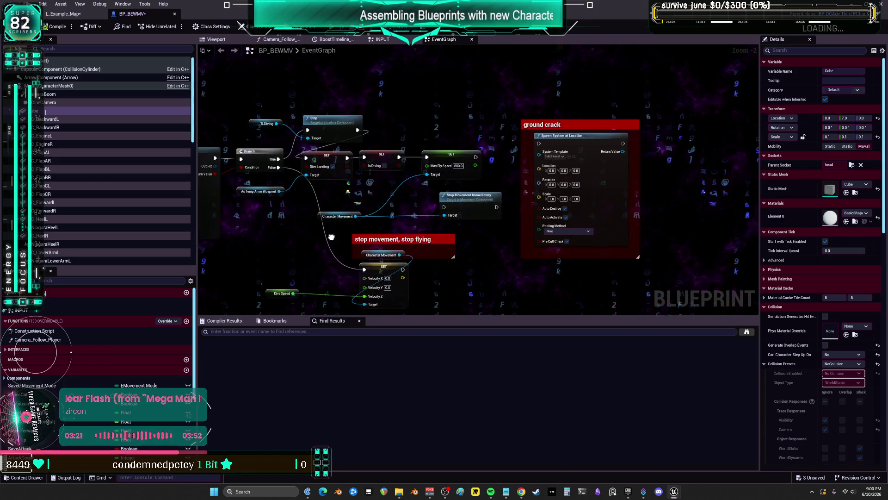
pyautogui.scroll(3, 488, 232)
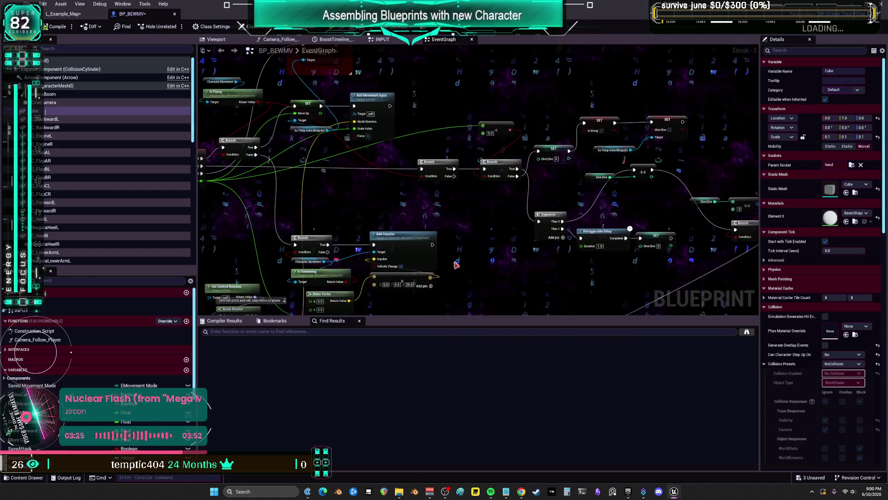
pyautogui.moveTo(526, 179); pyautogui.dragTo(512, 175)
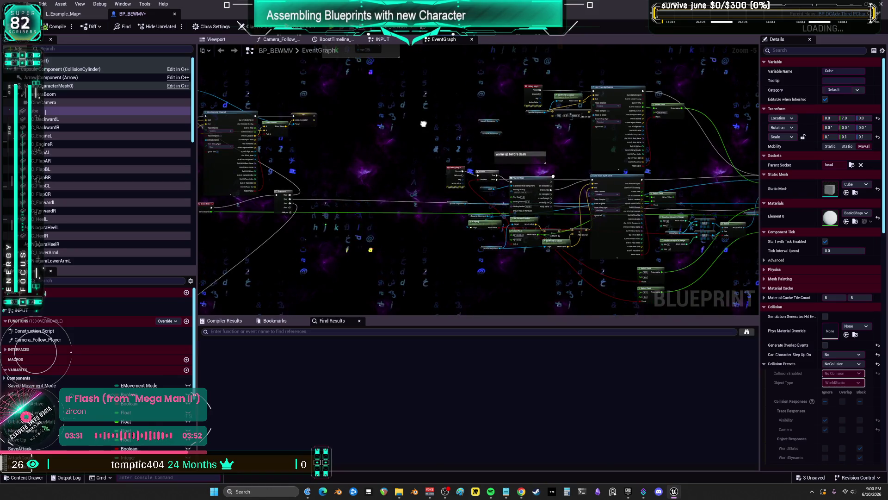
pyautogui.scroll(5, 454, 164)
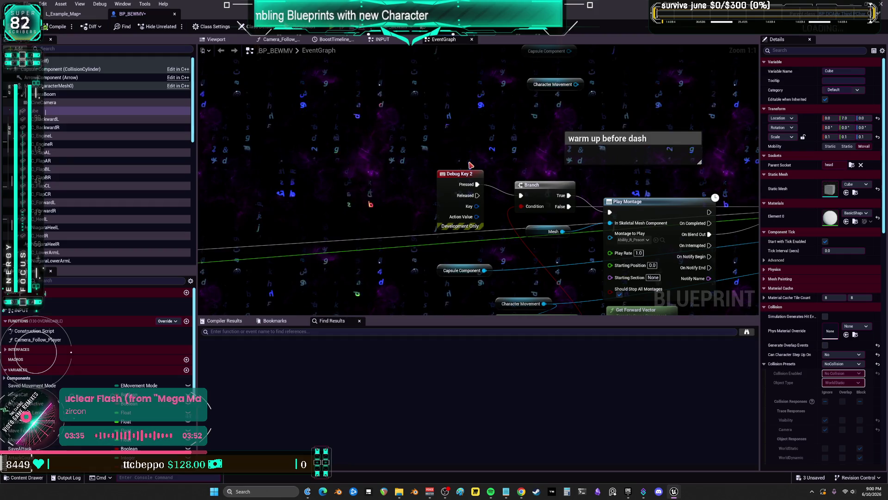
pyautogui.moveTo(613, 151); pyautogui.dragTo(417, 132)
pyautogui.moveTo(407, 84)
pyautogui.mouseDown()
pyautogui.moveTo(263, 112)
pyautogui.moveTo(438, 124)
pyautogui.moveTo(425, 123)
pyautogui.mouseUp()
pyautogui.scroll(-3, 471, 192)
pyautogui.moveTo(471, 192); pyautogui.dragTo(542, 228)
pyautogui.scroll(3, 543, 227)
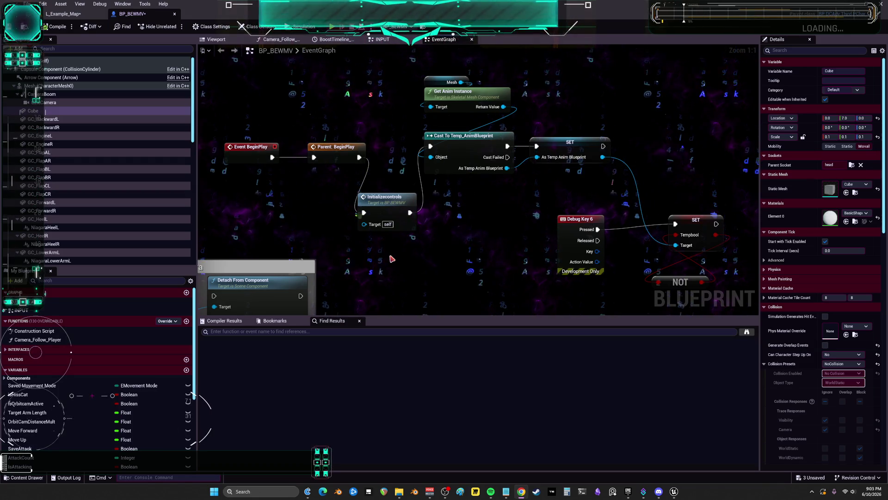
# Place As Temp Anim Blueprint above Line Trace By Channel, select the LookAtLocation SET node, and return to L_Example_Map.
pyautogui.scroll(-2, 470, 301)
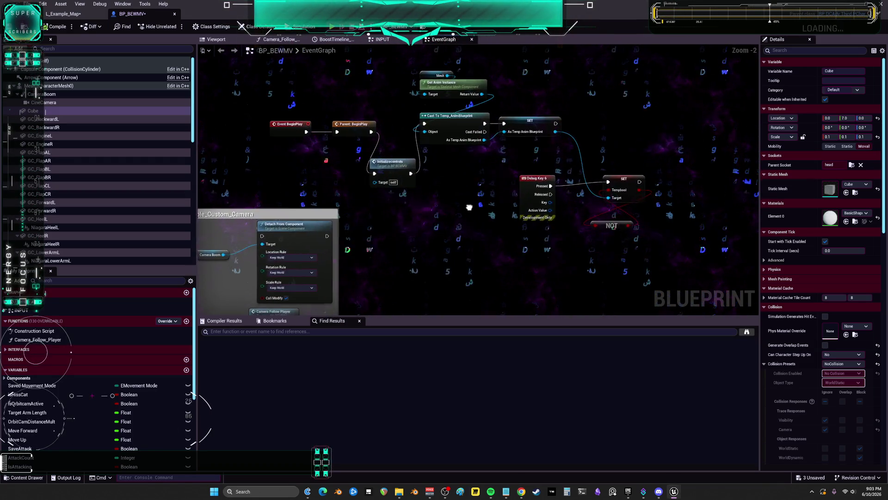
pyautogui.scroll(-2, 469, 207)
pyautogui.moveTo(469, 207)
pyautogui.mouseDown()
pyautogui.moveTo(483, 191)
pyautogui.moveTo(557, 176)
pyautogui.moveTo(532, 97)
pyautogui.mouseUp()
pyautogui.scroll(5, 532, 97)
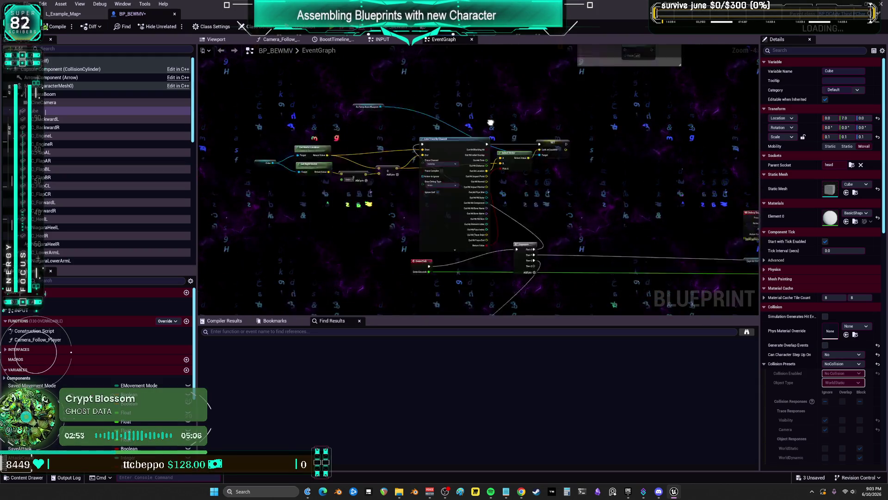
pyautogui.moveTo(395, 157); pyautogui.dragTo(256, 74)
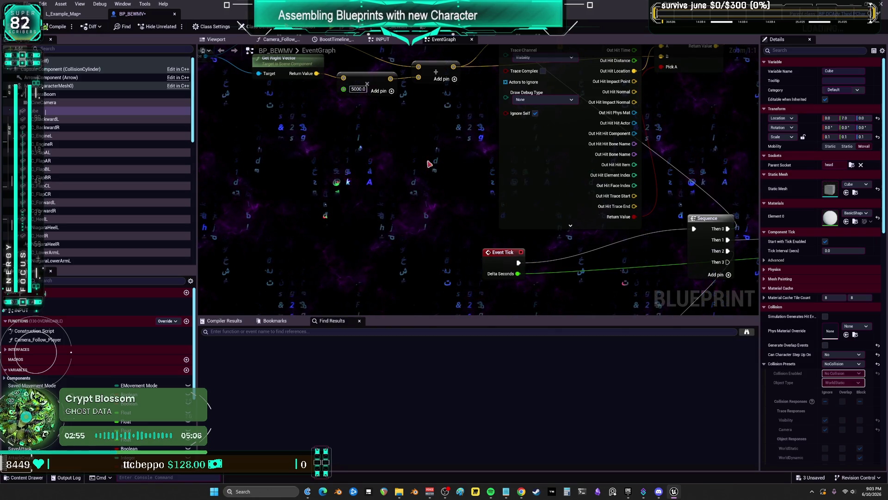
pyautogui.moveTo(303, 97); pyautogui.dragTo(318, 201)
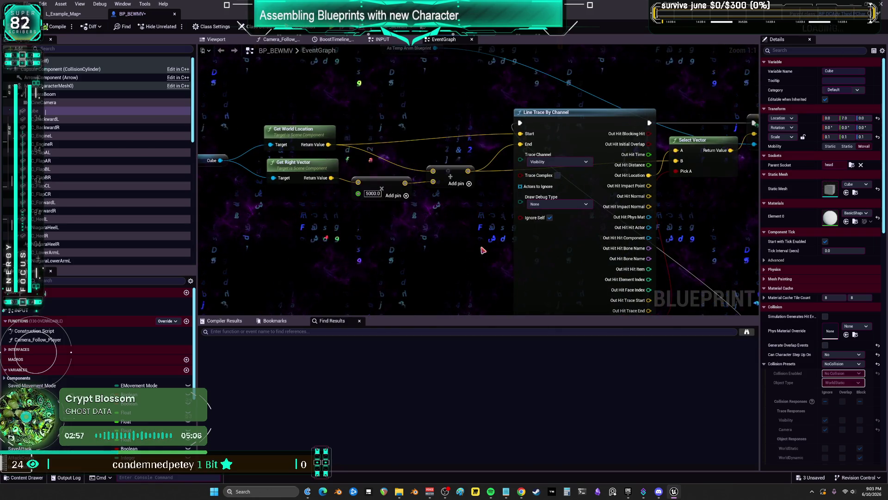
pyautogui.moveTo(324, 144); pyautogui.dragTo(223, 143)
pyautogui.moveTo(463, 102); pyautogui.dragTo(541, 134)
pyautogui.moveTo(366, 81)
pyautogui.mouseDown()
pyautogui.moveTo(486, 105)
pyautogui.moveTo(335, 104)
pyautogui.mouseUp()
pyautogui.click(602, 149)
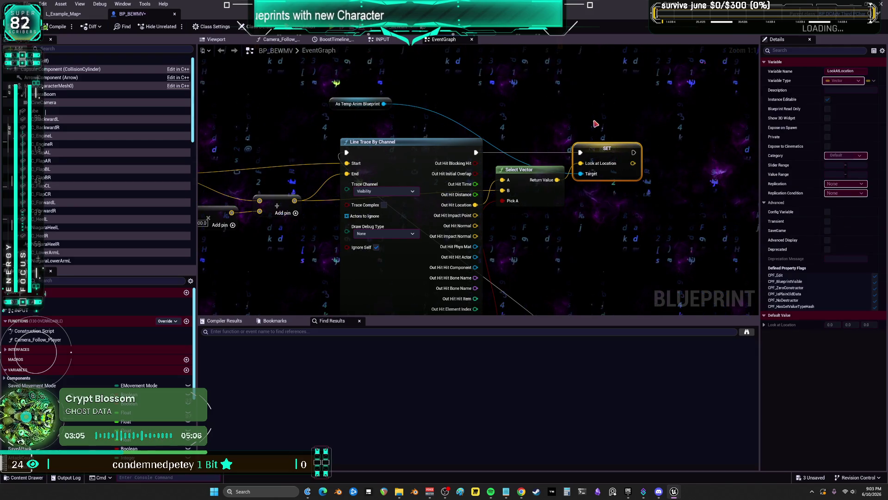
pyautogui.hotkey('ctrl', 'Tab')
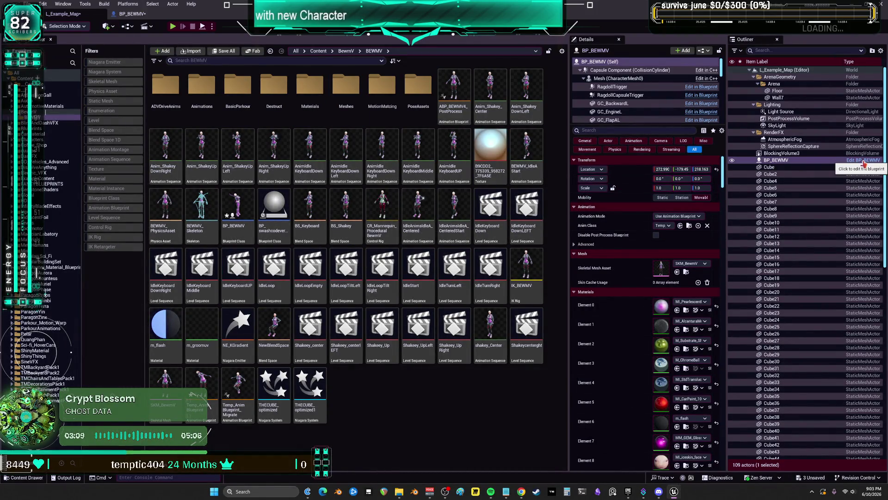
# Open Temp_AnimBlueprint from the Mesh component's Anim Class, review its update logic, and switch to AnimGraph.
pyautogui.click(615, 78)
pyautogui.click(689, 217)
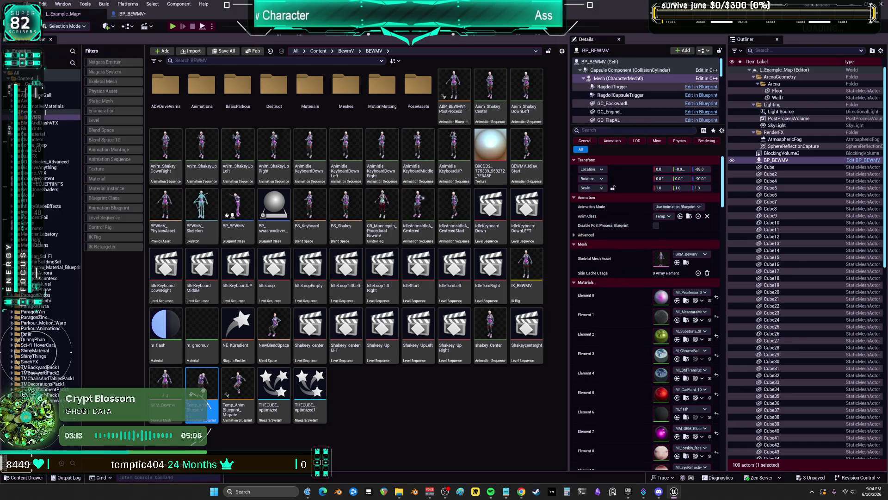
pyautogui.doubleClick(202, 384)
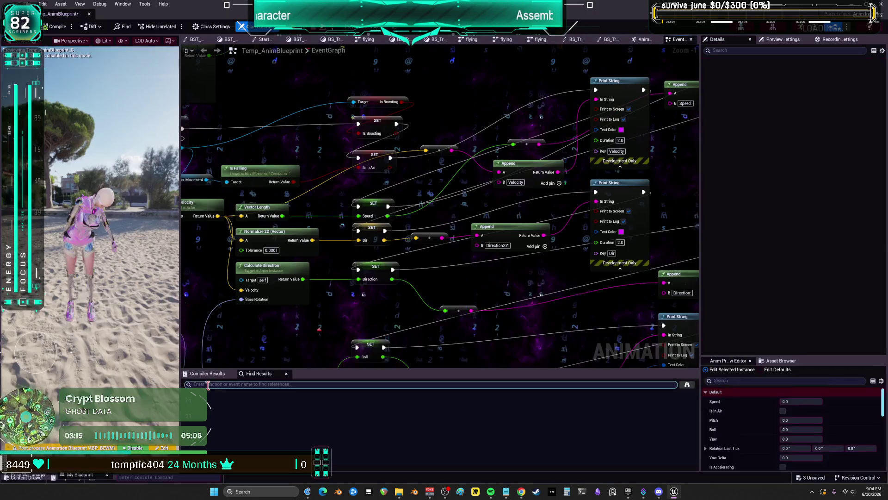
pyautogui.scroll(-3, 460, 223)
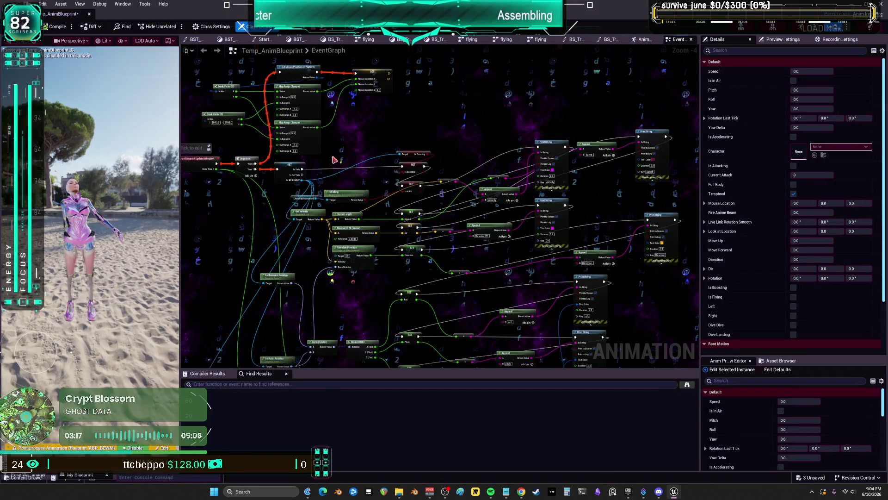
pyautogui.moveTo(335, 136); pyautogui.dragTo(407, 144)
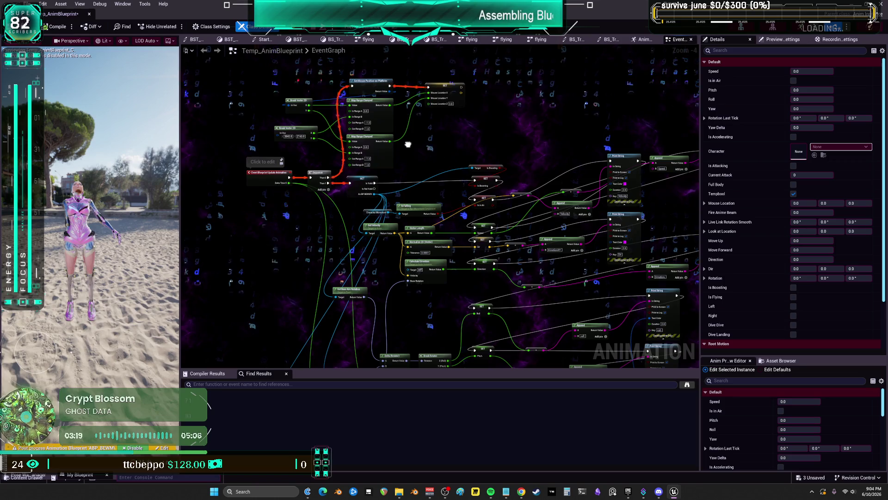
pyautogui.moveTo(407, 144)
pyautogui.mouseDown()
pyautogui.moveTo(406, 163)
pyautogui.moveTo(532, 221)
pyautogui.moveTo(551, 208)
pyautogui.mouseUp()
pyautogui.scroll(4, 406, 163)
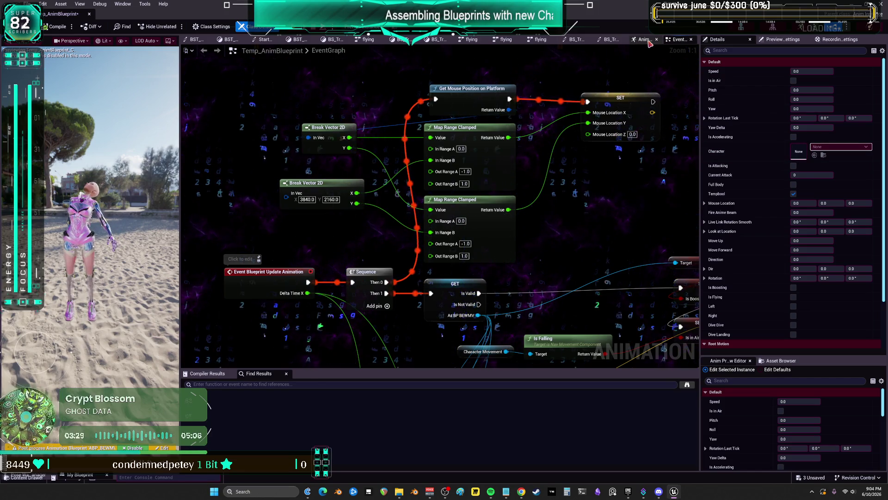
pyautogui.hotkey('alt', 'Left')
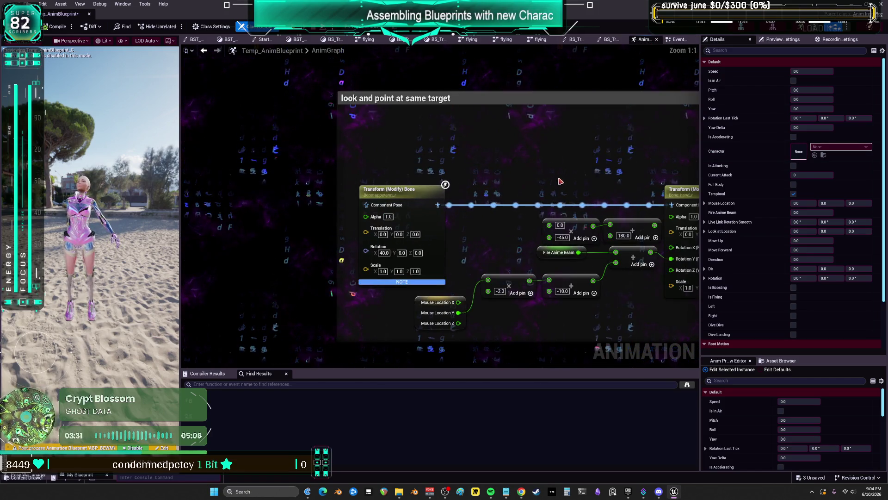
# Drop the Look at Location getter beneath Two Bone IK in the look-at chain, then go back to EventGraph.
pyautogui.moveTo(607, 170); pyautogui.dragTo(481, 164)
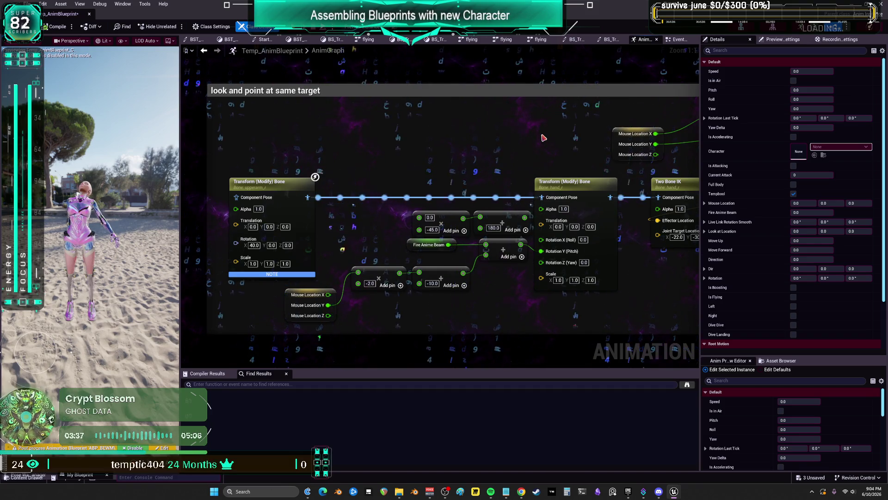
pyautogui.moveTo(543, 138); pyautogui.dragTo(390, 149)
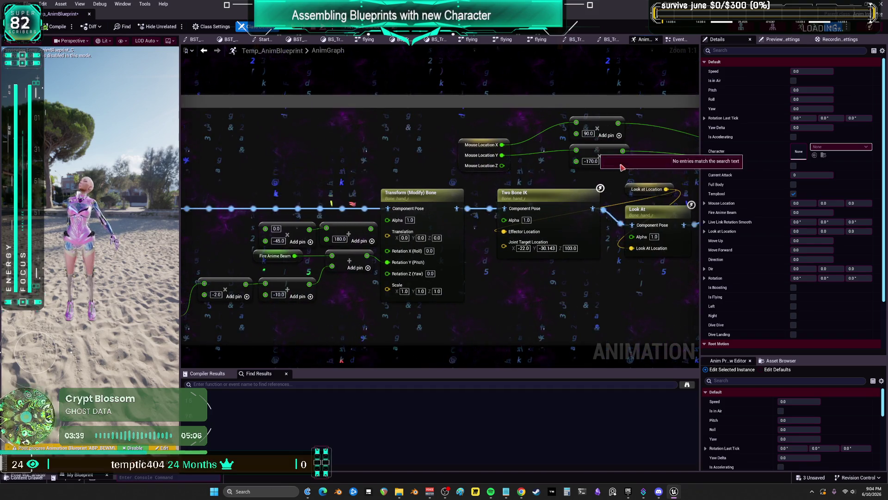
pyautogui.moveTo(465, 144); pyautogui.dragTo(351, 129)
pyautogui.moveTo(568, 131); pyautogui.dragTo(421, 145)
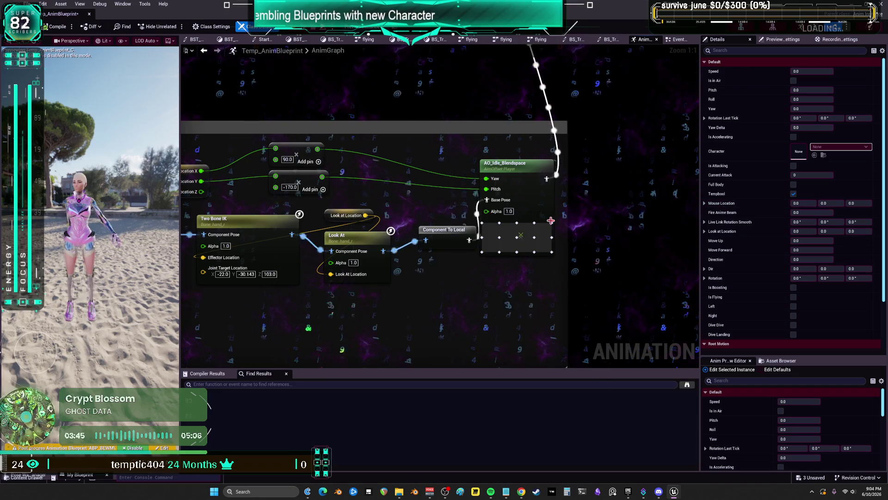
pyautogui.moveTo(347, 268); pyautogui.dragTo(498, 242)
pyautogui.scroll(-2, 498, 242)
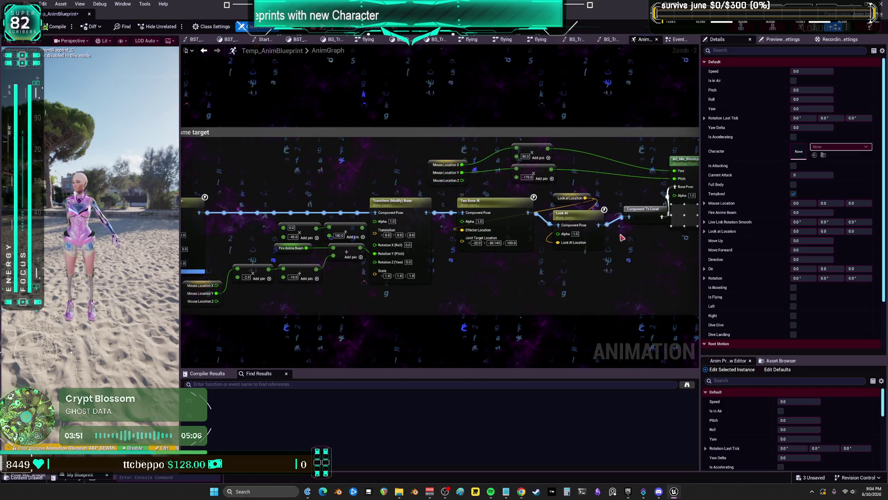
pyautogui.moveTo(562, 199); pyautogui.dragTo(496, 267)
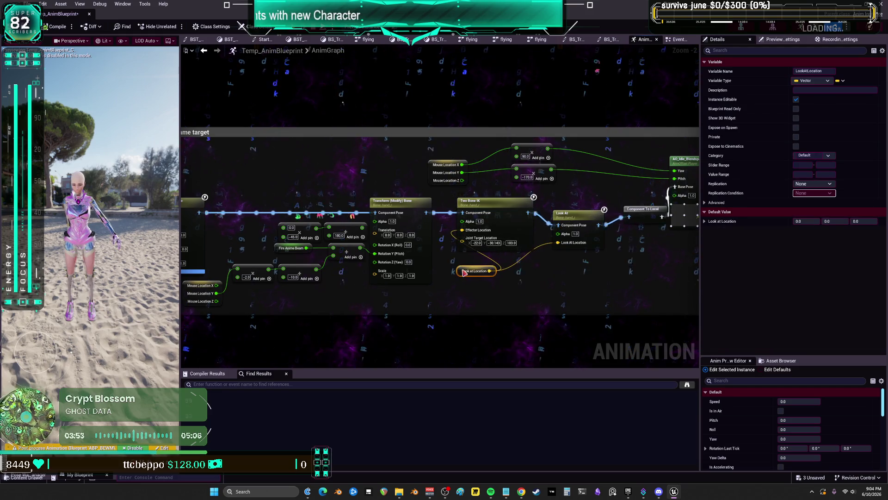
pyautogui.scroll(2, 558, 244)
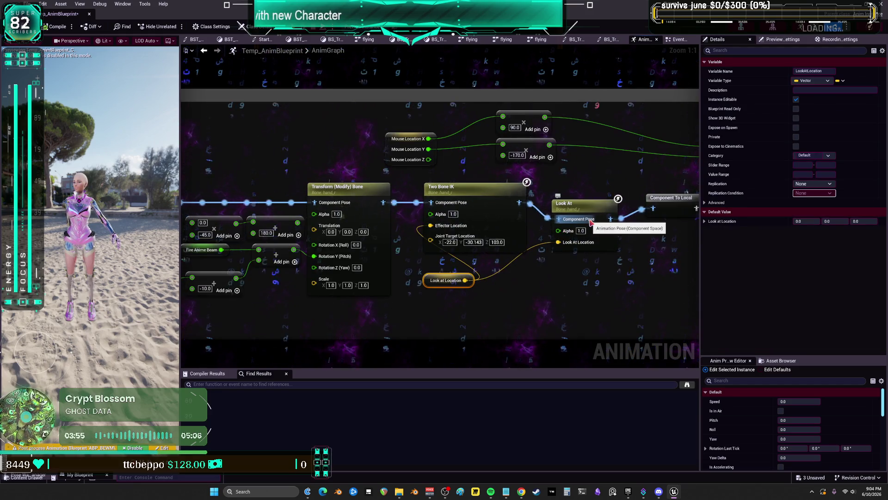
pyautogui.moveTo(433, 283)
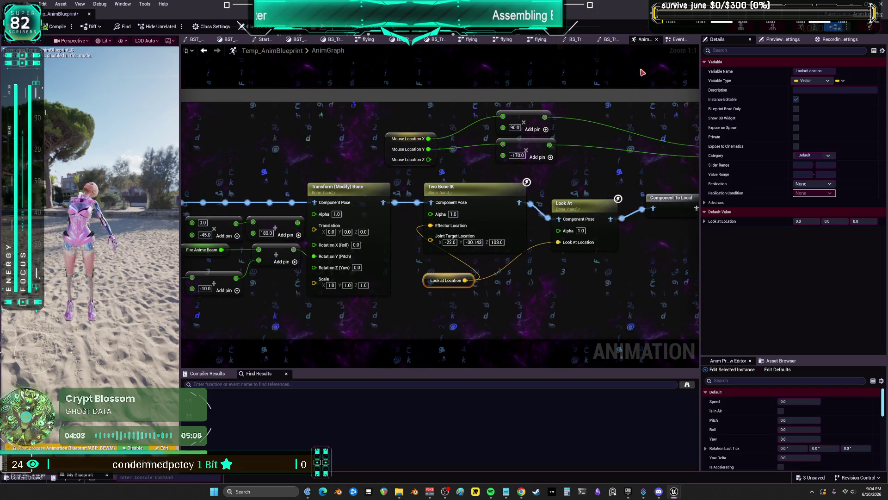
pyautogui.click(679, 40)
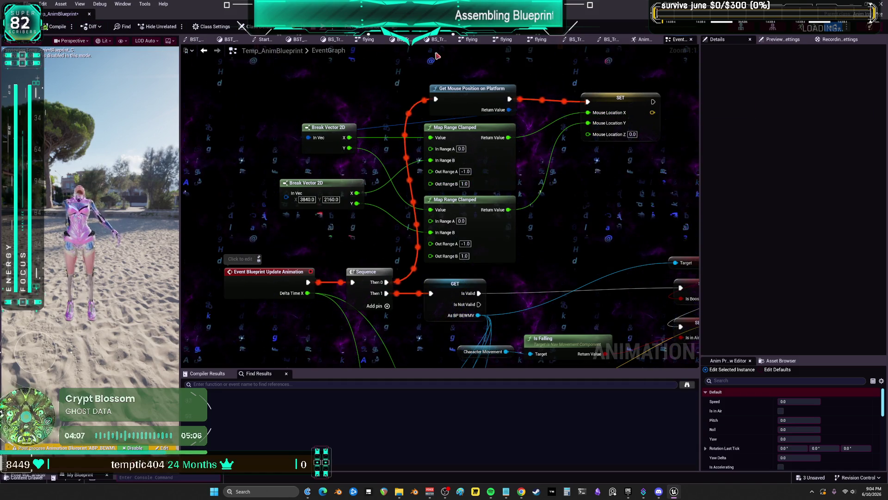
# Move the anim blueprint window aside and set BP_BEWMV's Line Trace Draw Debug Type to For Duration.
pyautogui.press('super+Down')
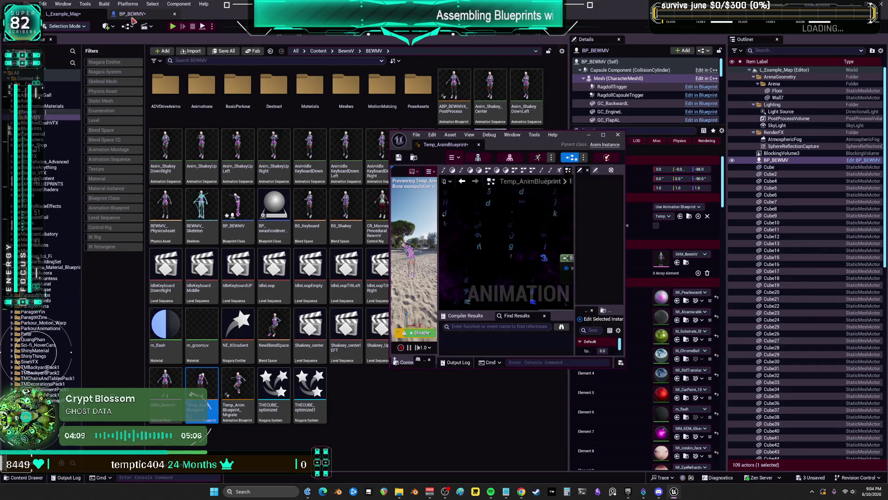
pyautogui.click(134, 16)
pyautogui.moveTo(509, 134); pyautogui.dragTo(498, 235)
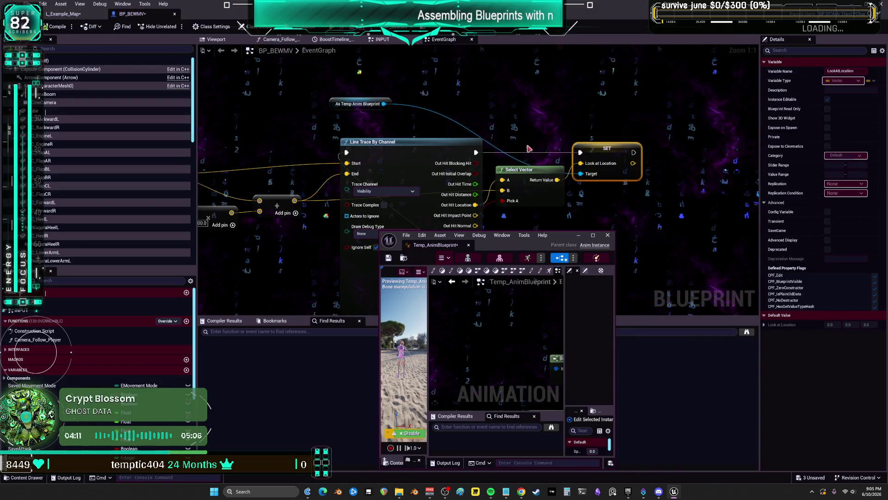
pyautogui.moveTo(528, 152); pyautogui.dragTo(549, 107)
pyautogui.click(397, 189)
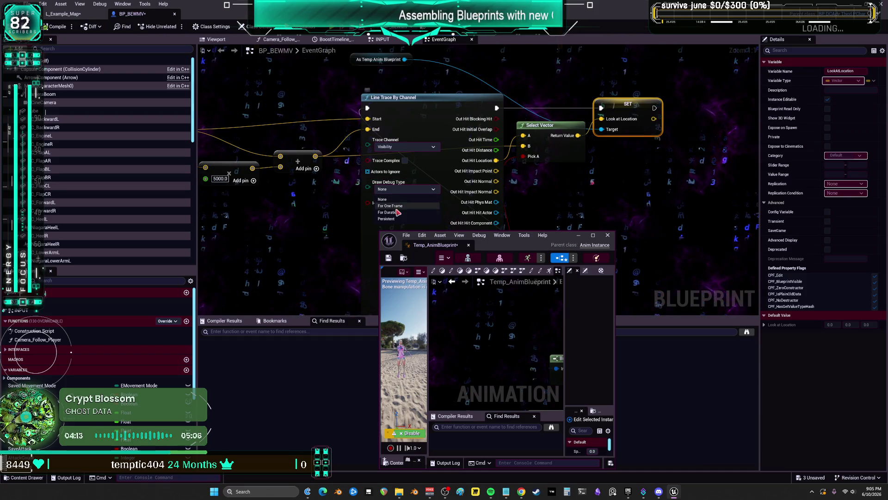
pyautogui.click(400, 213)
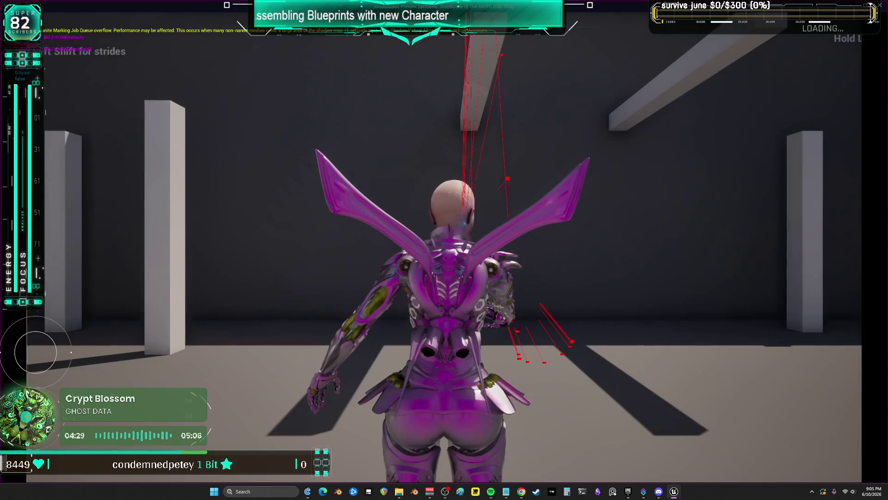
# Walk the character forward with W, then stop play, close Temp_AnimBlueprint, and quit without saving.
pyautogui.press('w')
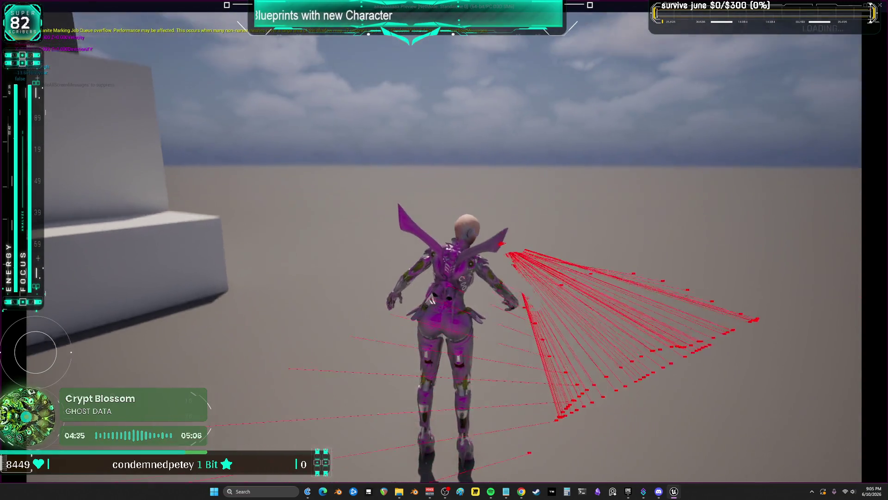
pyautogui.press('w')
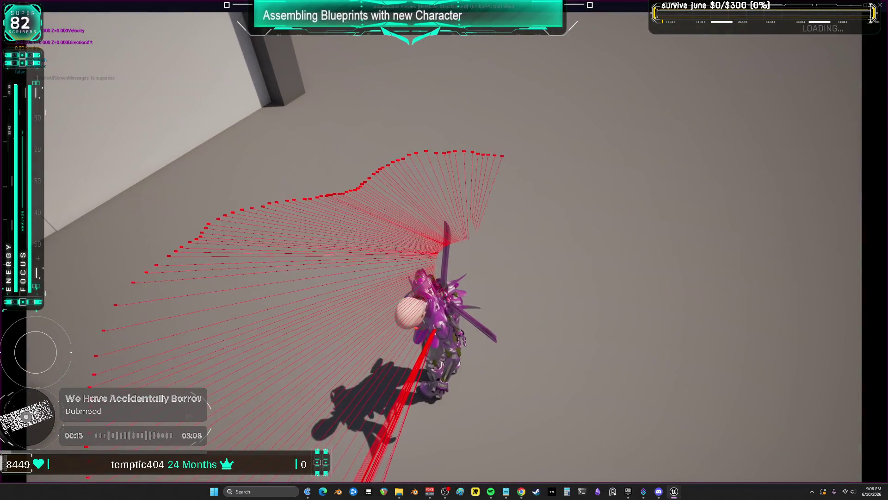
pyautogui.press('Escape')
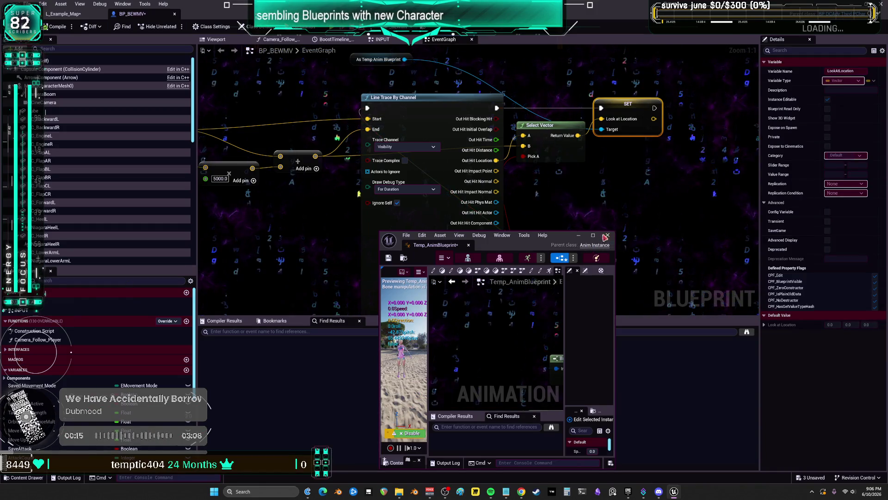
pyautogui.click(606, 236)
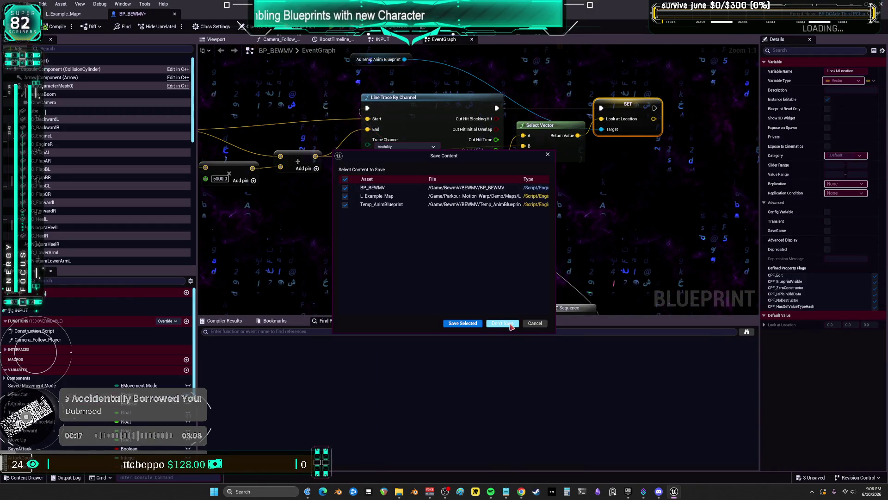
pyautogui.click(511, 324)
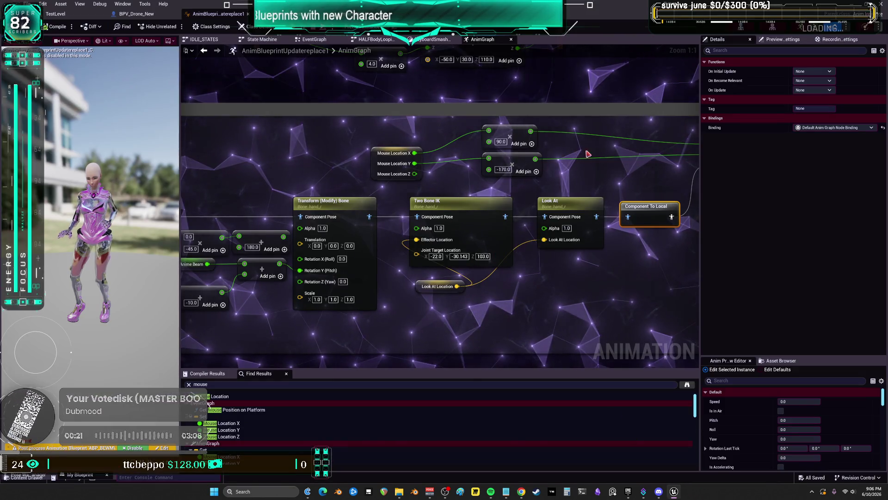
pyautogui.scroll(-2, 525, 192)
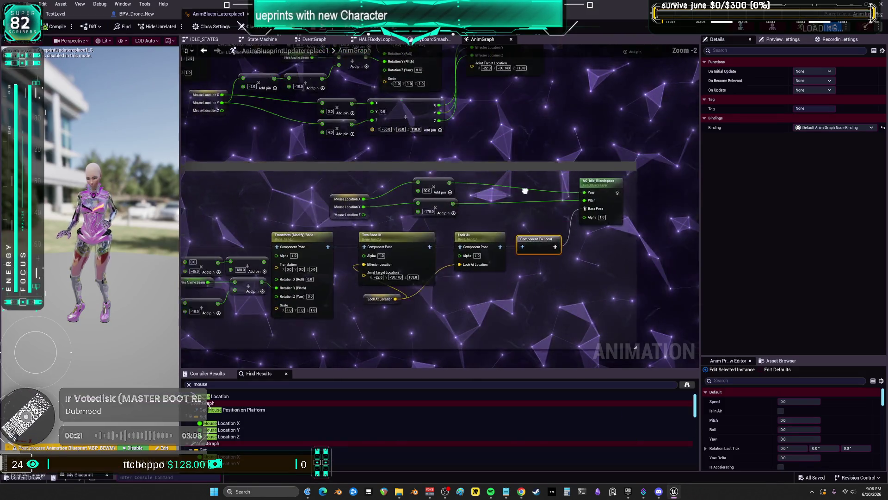
# Pan to AO_Idle_Blendspace, open it in the Blend Space editor, then return to the anim graph.
pyautogui.moveTo(221, 192)
pyautogui.mouseDown()
pyautogui.moveTo(377, 177)
pyautogui.moveTo(328, 163)
pyautogui.mouseUp()
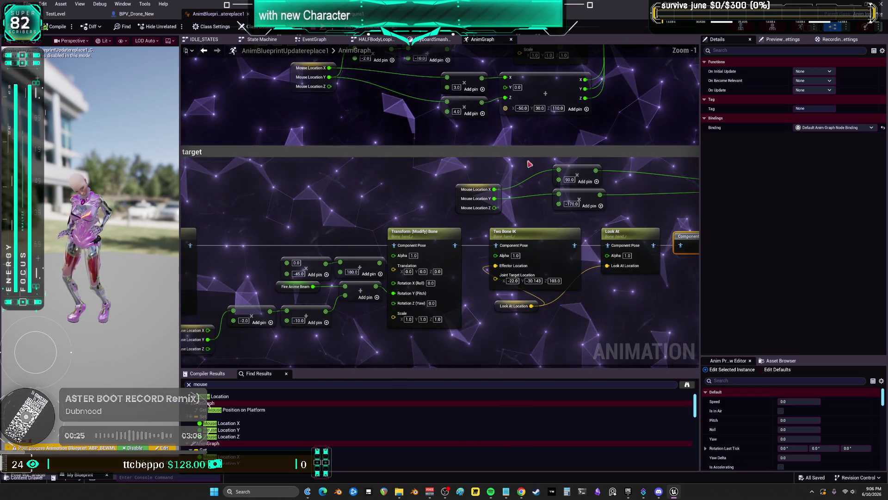
pyautogui.scroll(1, 328, 162)
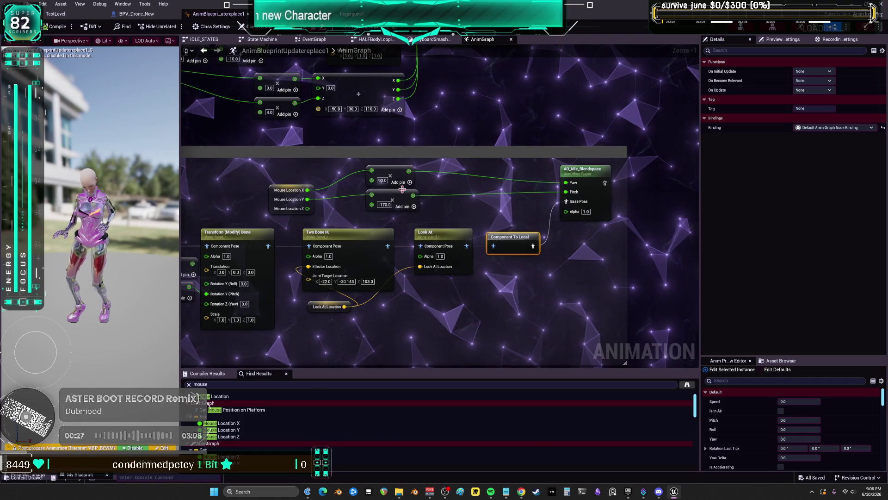
pyautogui.doubleClick(595, 176)
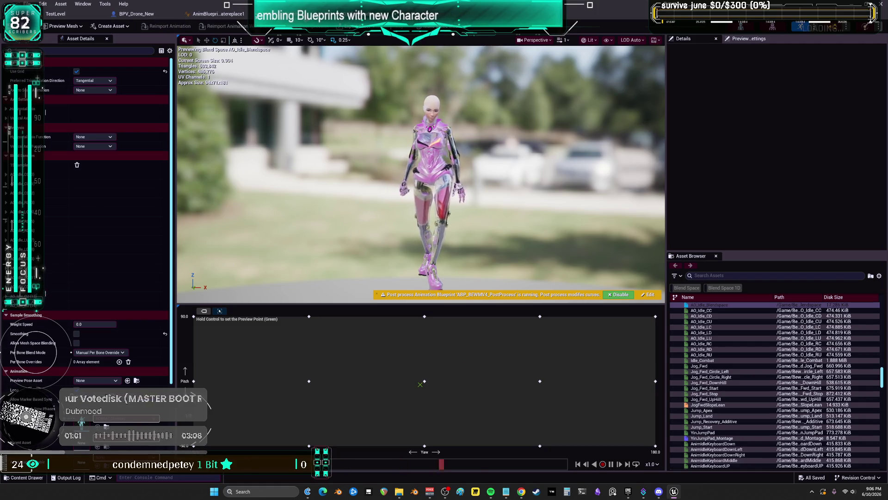
pyautogui.click(228, 18)
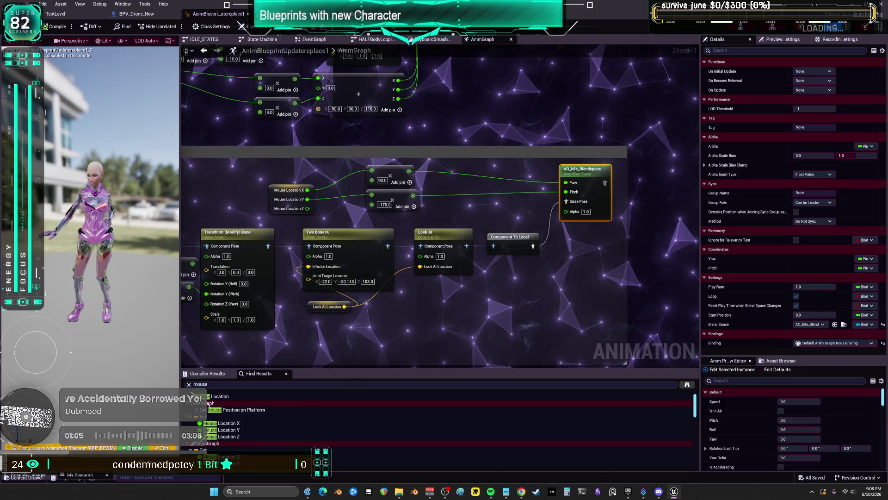
# Close the BPV_Drone_New blueprint and commit the USAUSA_Mat name in the Content Browser.
pyautogui.click(138, 13)
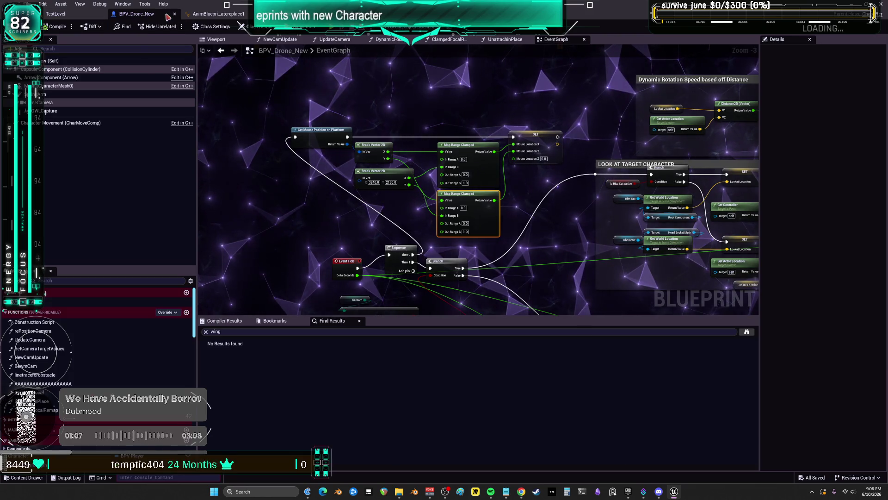
pyautogui.click(175, 15)
pyautogui.click(56, 14)
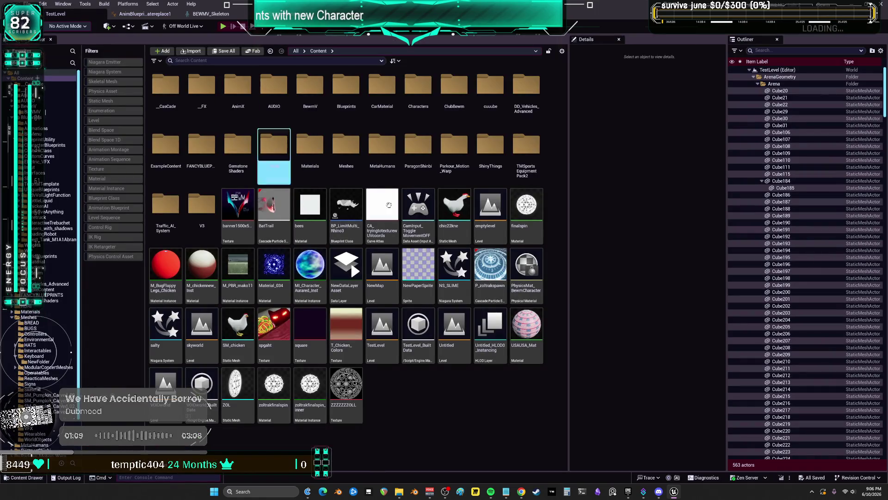
pyautogui.click(544, 359)
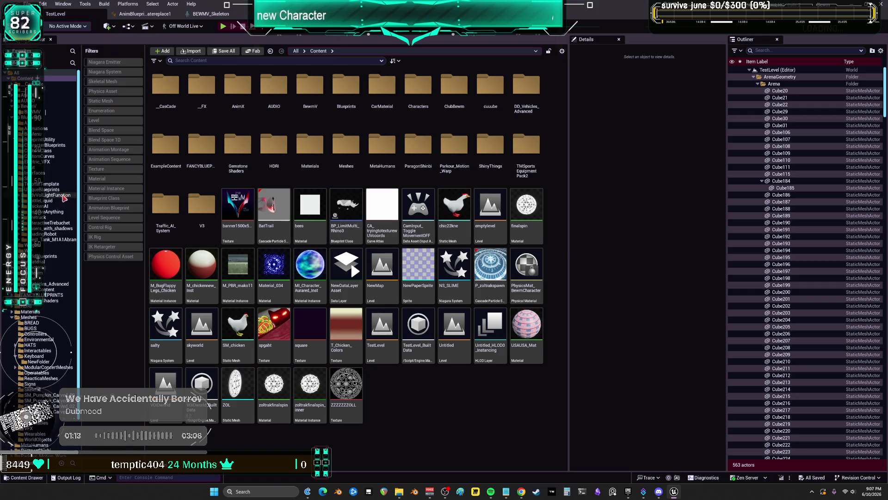
# Browse from BEWMV up to BewmV's Blueprints folder and open BPV_Player.
pyautogui.click(45, 112)
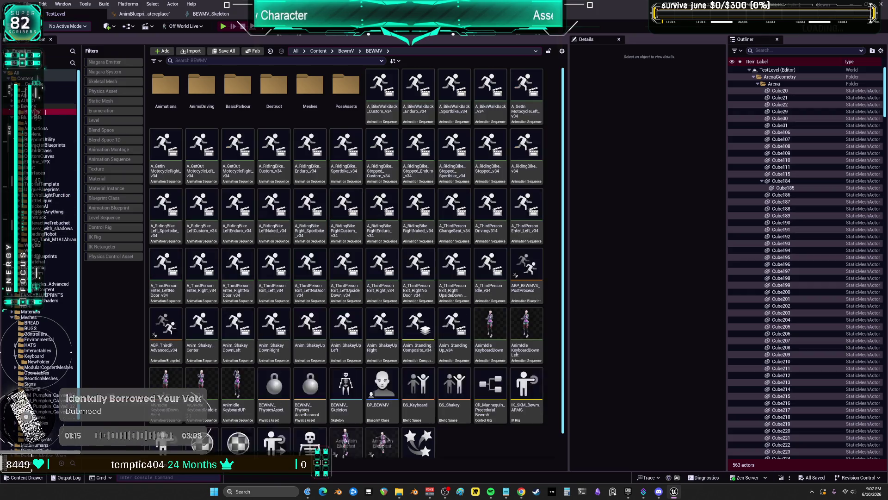
pyautogui.scroll(-1, 446, 417)
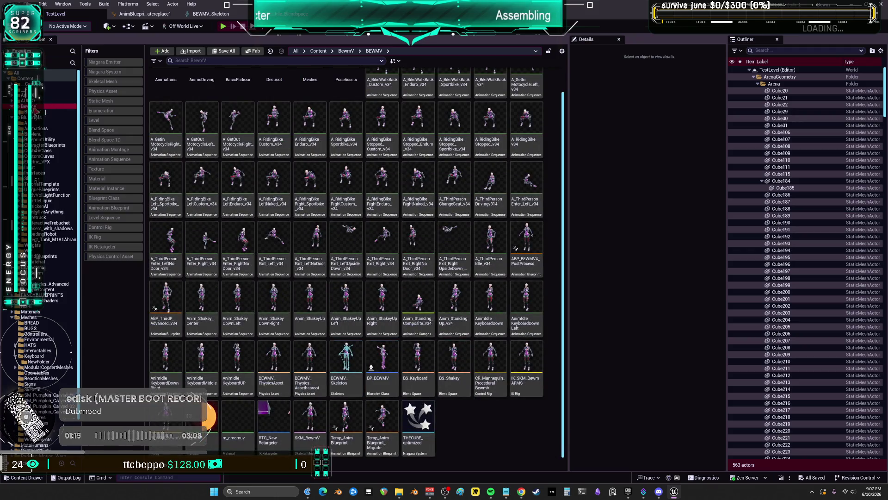
pyautogui.click(32, 106)
pyautogui.scroll(-15, 395, 278)
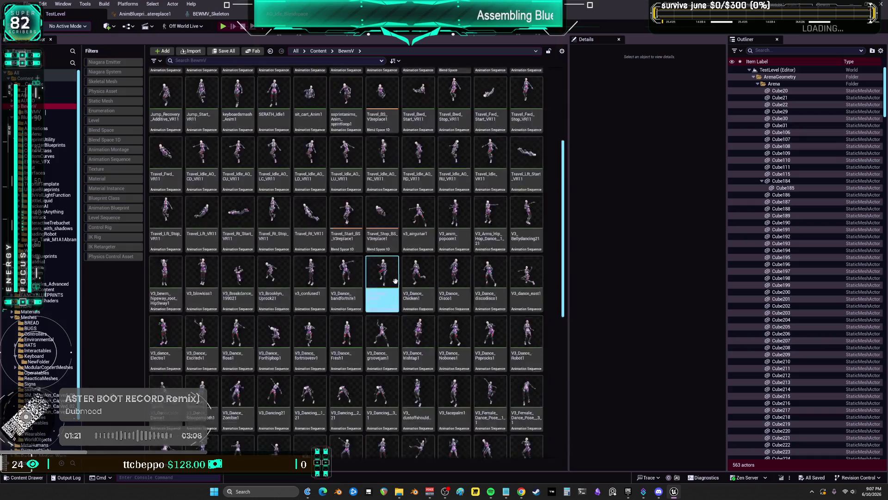
pyautogui.scroll(-3, 395, 278)
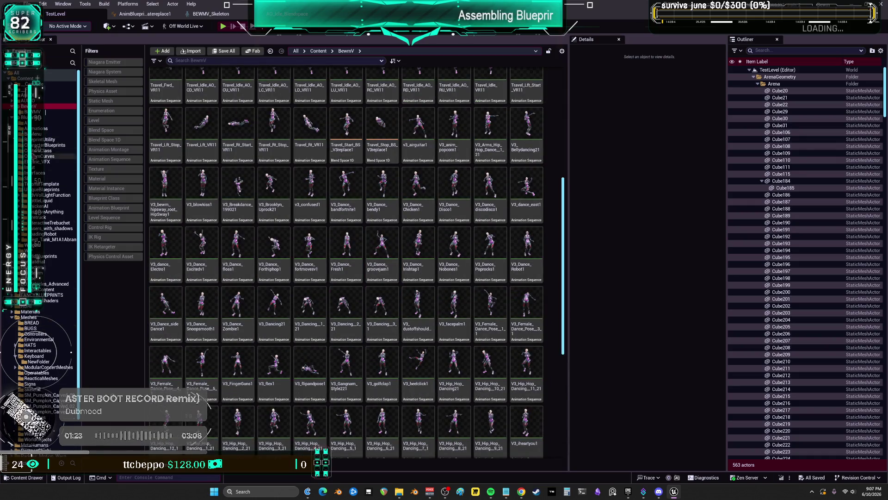
pyautogui.click(36, 117)
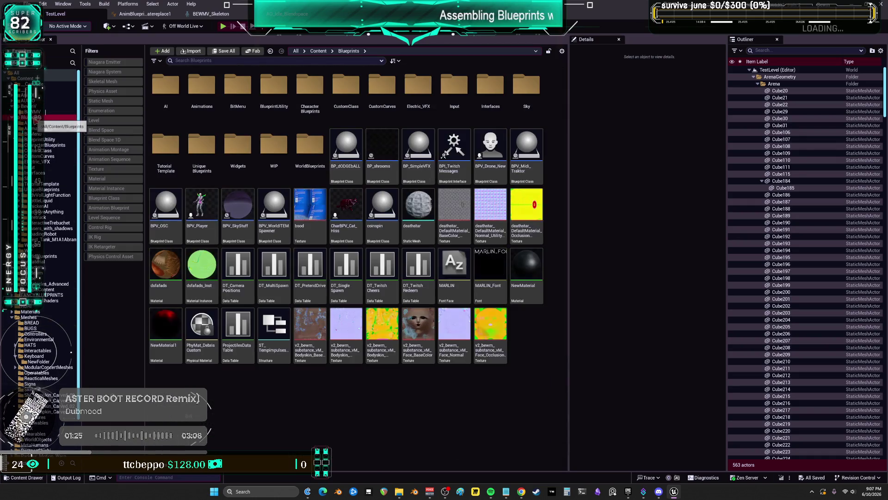
pyautogui.doubleClick(201, 210)
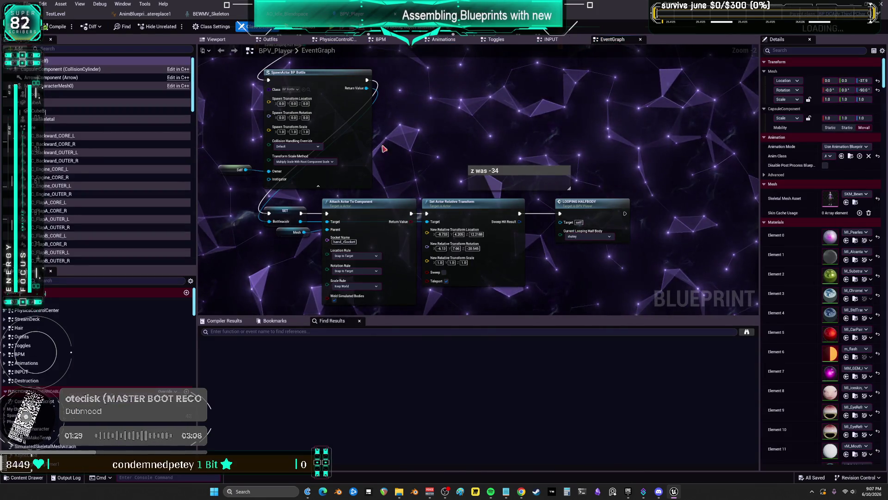
# Pan the BPV_Player EventGraph to the look at additive trace nodes.
pyautogui.scroll(4, 464, 142)
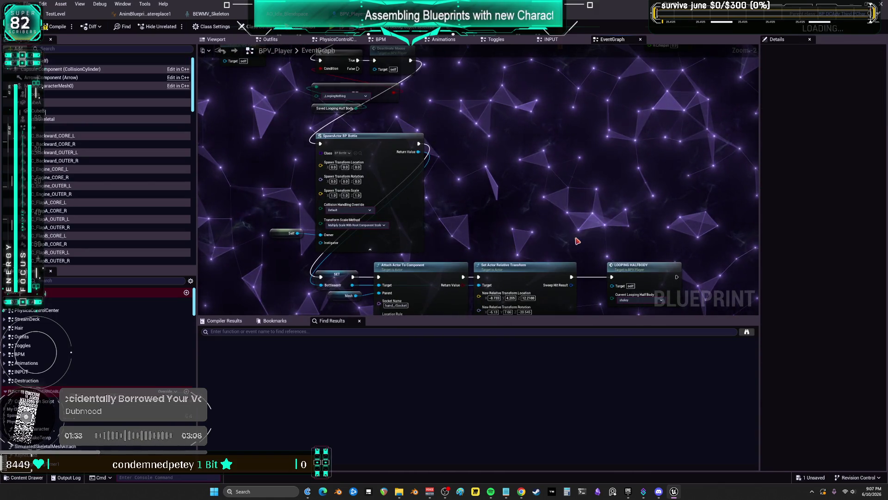
pyautogui.scroll(-5, 470, 154)
pyautogui.moveTo(523, 212)
pyautogui.mouseDown()
pyautogui.moveTo(532, 170)
pyautogui.moveTo(495, 142)
pyautogui.moveTo(474, 106)
pyautogui.moveTo(495, 224)
pyautogui.mouseUp()
pyautogui.scroll(-1, 473, 106)
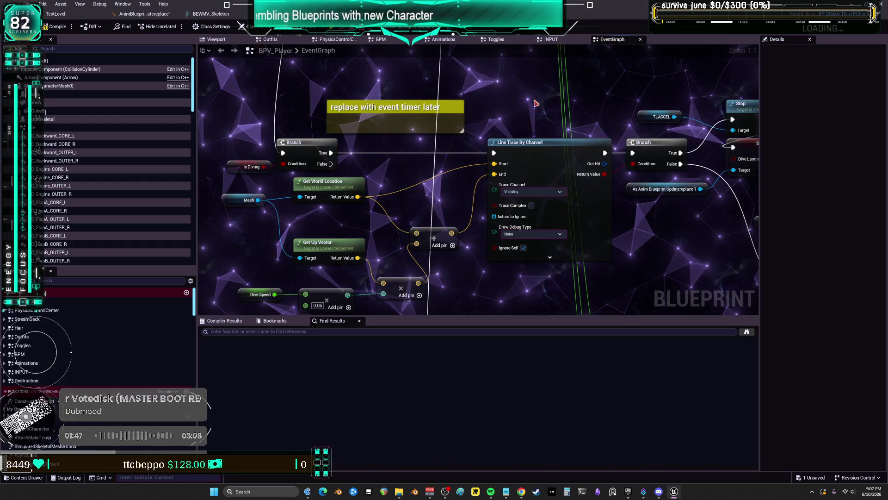
pyautogui.moveTo(555, 136); pyautogui.dragTo(495, 283)
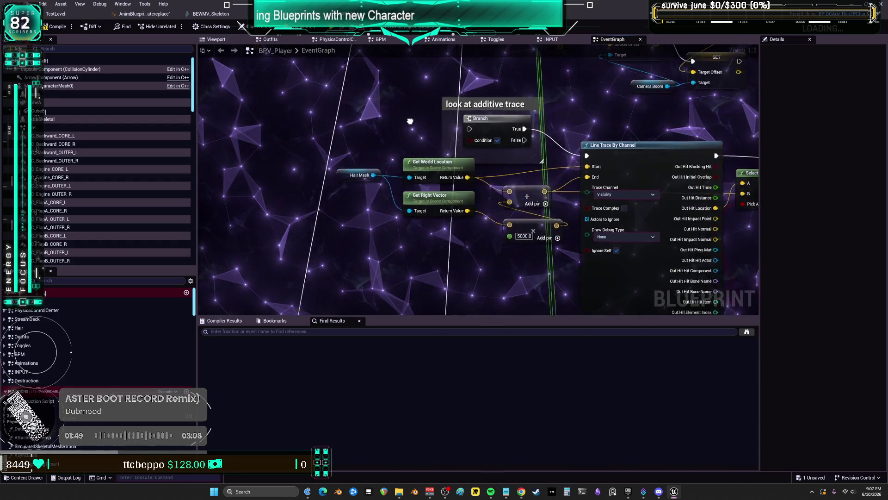
pyautogui.moveTo(556, 124); pyautogui.dragTo(474, 114)
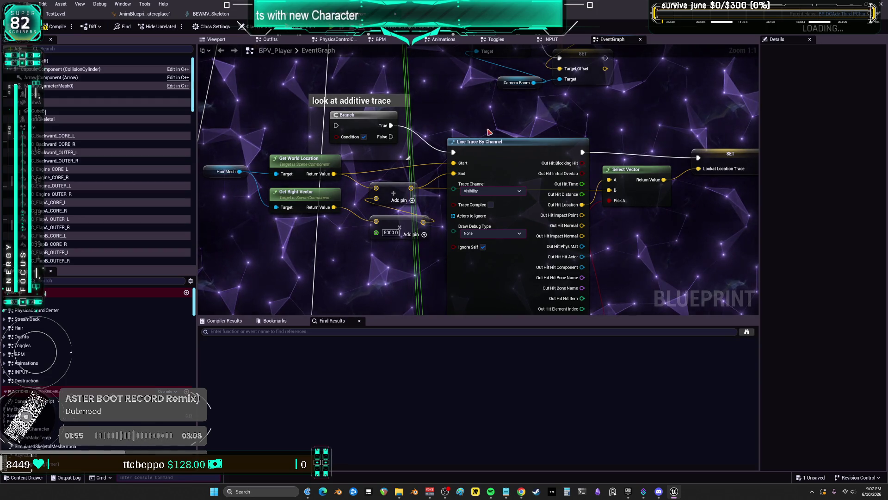
# Select the Hair Mesh reference node, then the HairMesh entry in the Components panel.
pyautogui.click(229, 172)
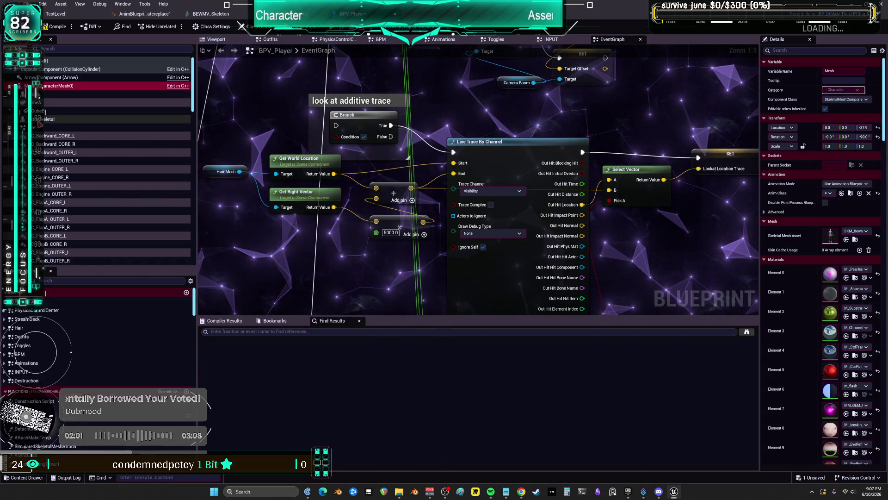
pyautogui.scroll(-10, 88, 152)
pyautogui.moveTo(194, 121); pyautogui.dragTo(193, 230)
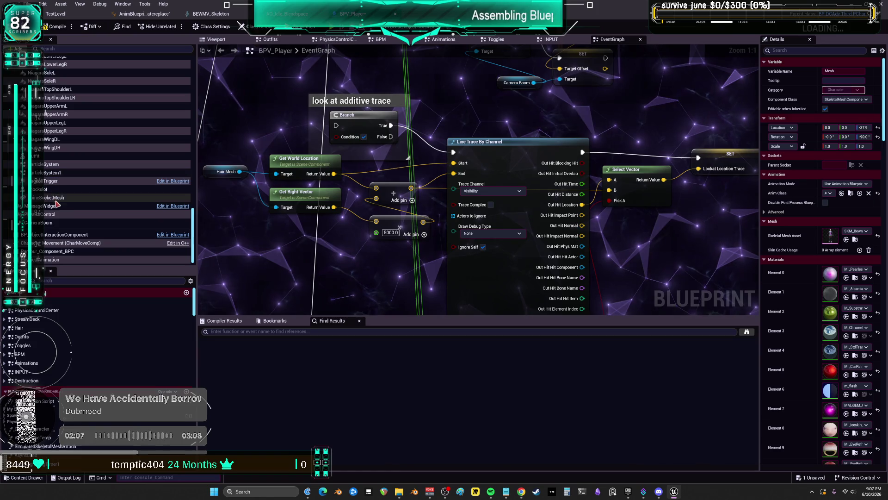
pyautogui.scroll(1, 72, 184)
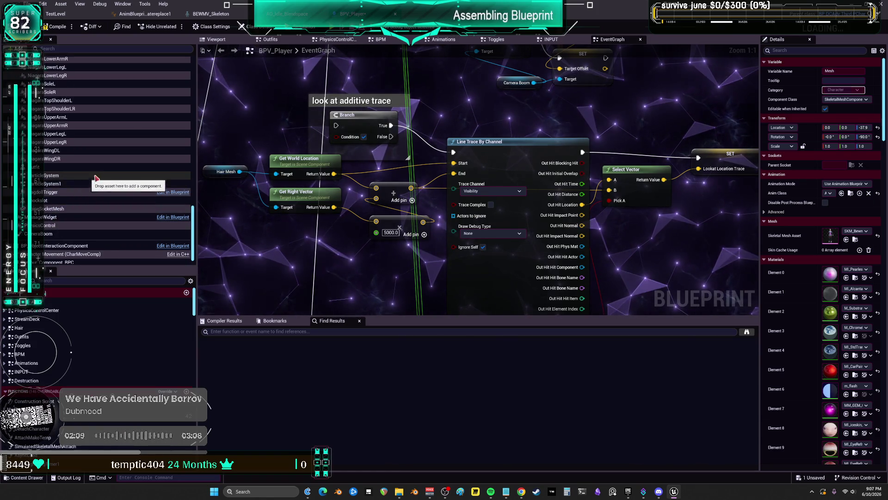
pyautogui.scroll(5, 185, 203)
pyautogui.scroll(3, 185, 204)
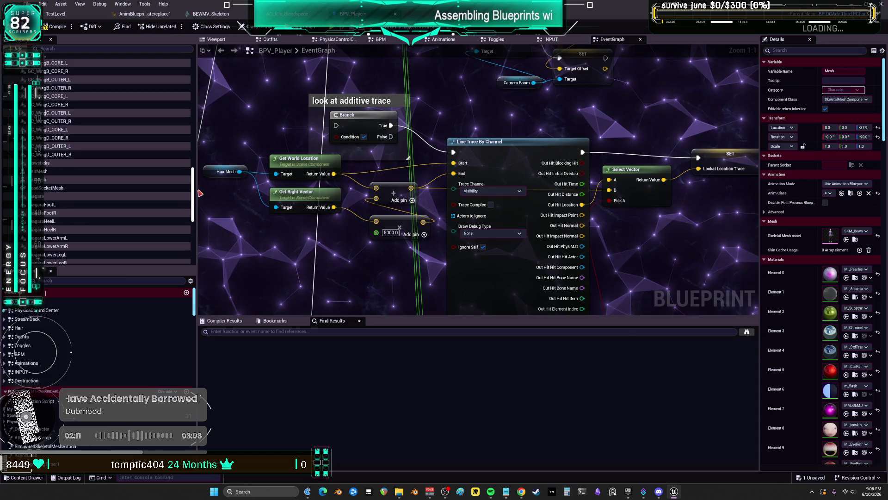
pyautogui.click(53, 176)
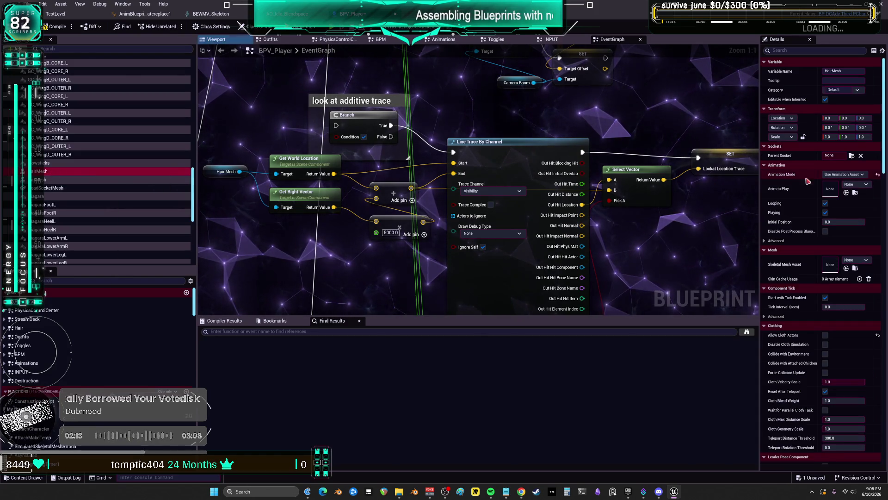
# Set HairMesh's Parent Socket to head, check it in the viewport, then compile and save BPV_Player.
pyautogui.click(213, 40)
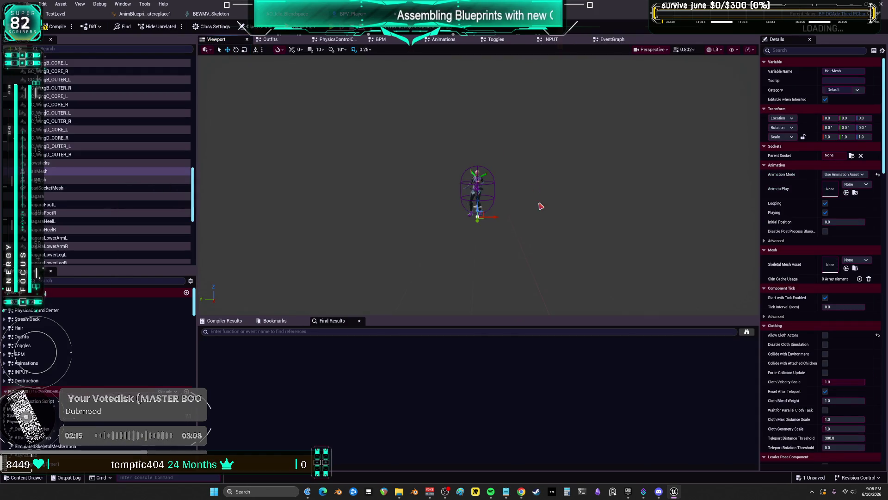
pyautogui.click(852, 156)
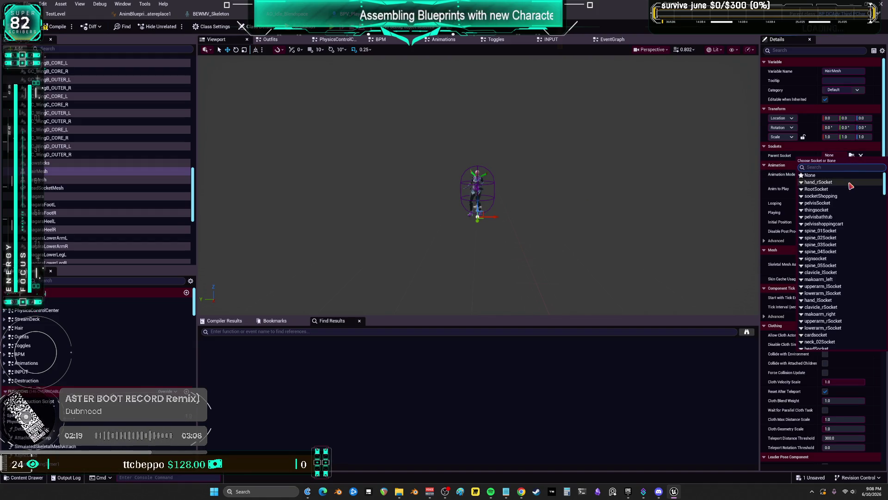
pyautogui.scroll(-10, 842, 314)
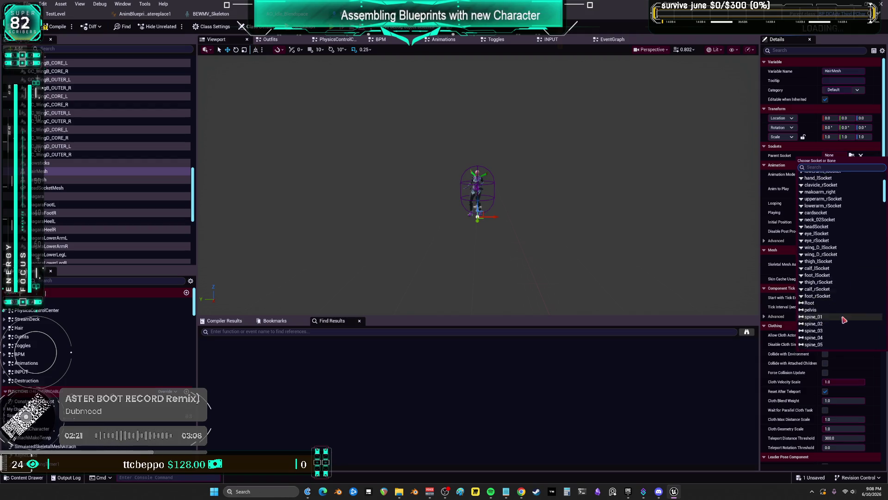
pyautogui.click(828, 288)
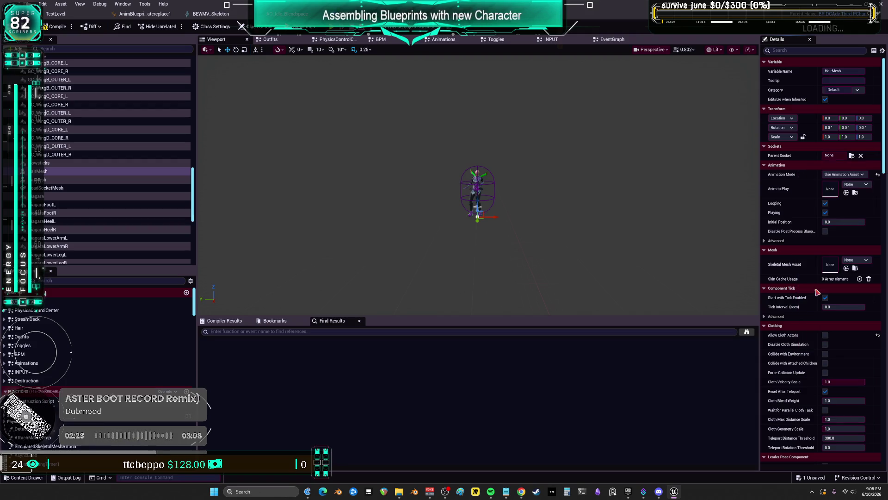
pyautogui.scroll(10, 534, 205)
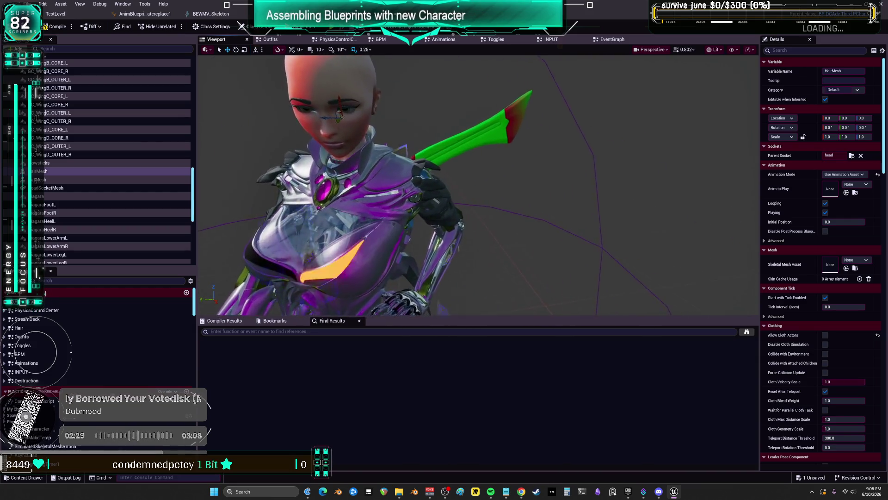
pyautogui.moveTo(574, 179); pyautogui.dragTo(601, 164)
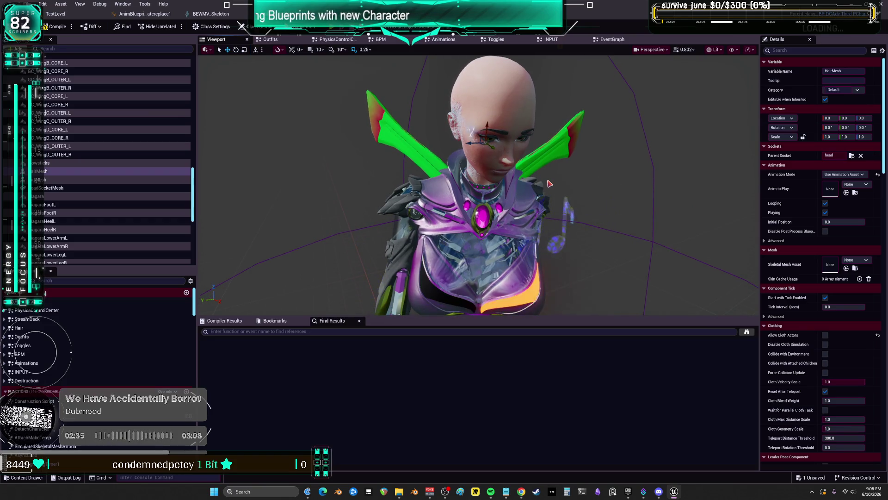
pyautogui.click(56, 26)
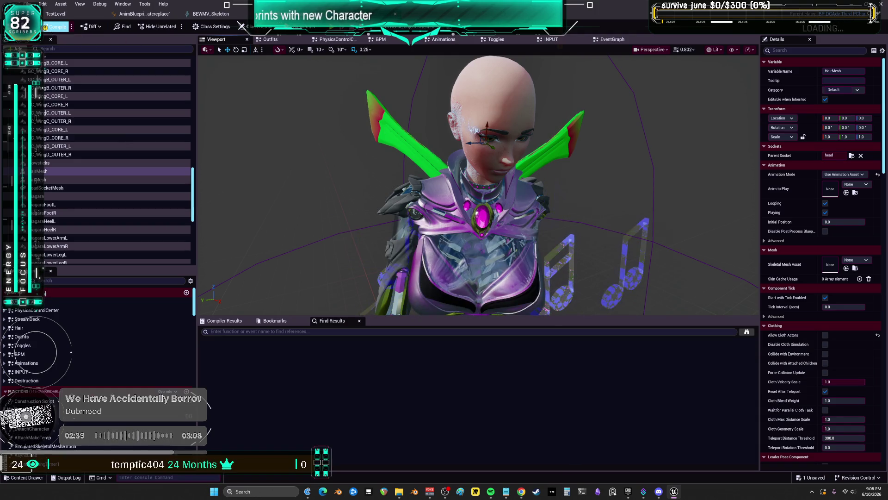
pyautogui.hotkey('ctrl', 's')
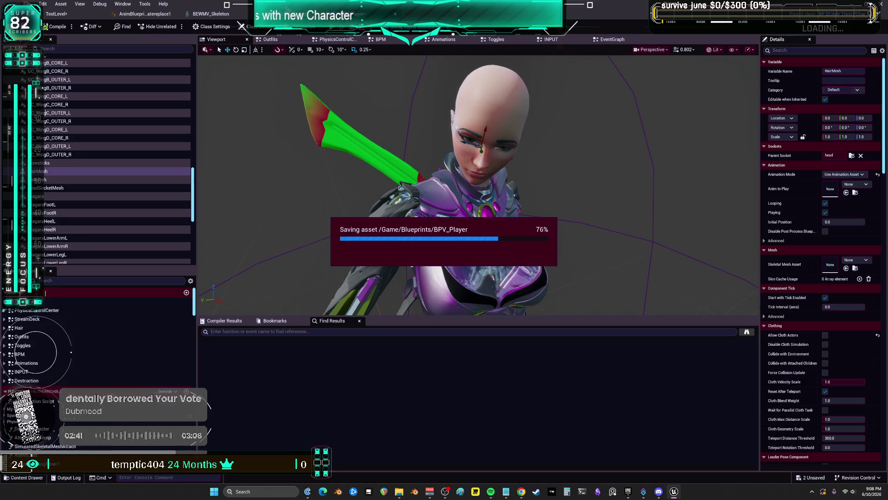
# Rearrange the Get Right Vector, Hair Mesh, multiply and SET Lookat Location Trace nodes.
pyautogui.click(612, 40)
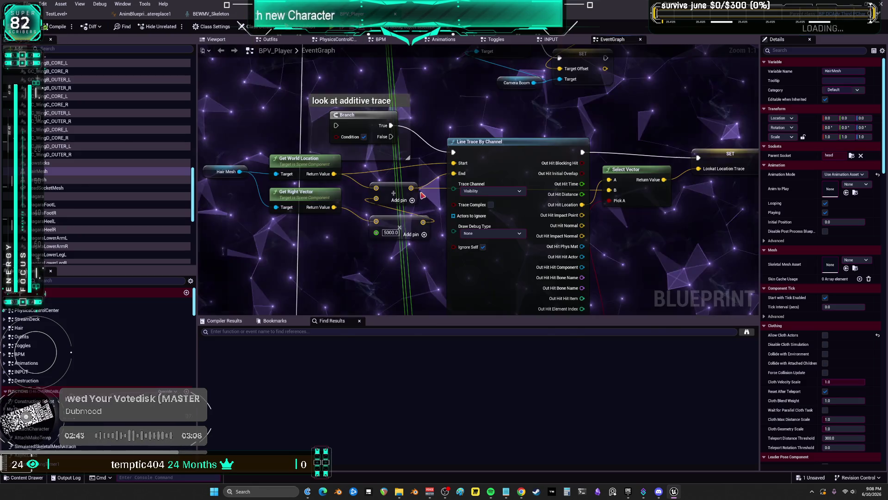
pyautogui.moveTo(398, 174)
pyautogui.mouseDown()
pyautogui.moveTo(391, 202)
pyautogui.moveTo(391, 186)
pyautogui.mouseUp()
pyautogui.moveTo(319, 148); pyautogui.dragTo(291, 149)
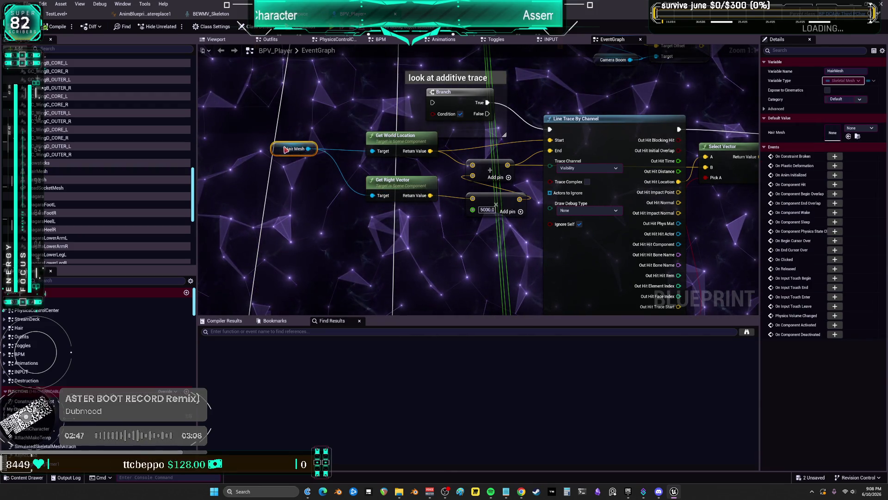
pyautogui.moveTo(393, 180); pyautogui.dragTo(349, 180)
pyautogui.moveTo(495, 197)
pyautogui.mouseDown()
pyautogui.moveTo(445, 197)
pyautogui.moveTo(489, 162)
pyautogui.moveTo(590, 144)
pyautogui.moveTo(521, 68)
pyautogui.moveTo(524, 177)
pyautogui.mouseUp()
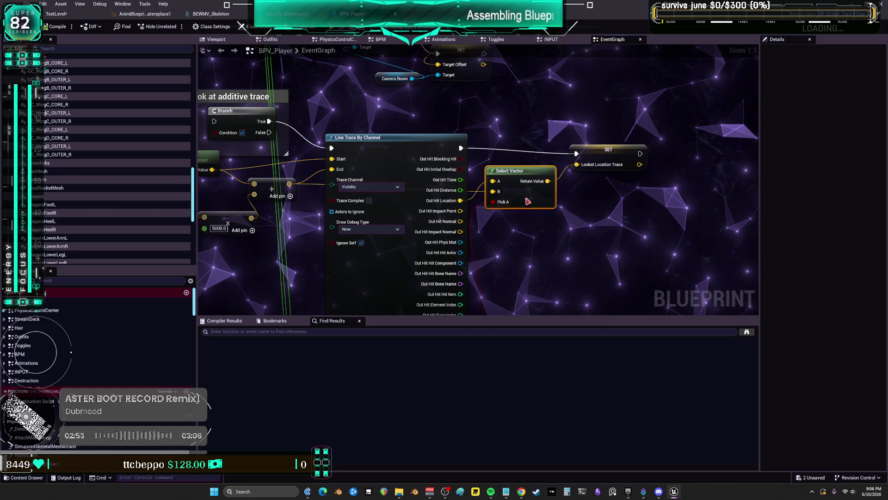
pyautogui.moveTo(602, 149); pyautogui.dragTo(614, 143)
pyautogui.moveTo(393, 119)
pyautogui.mouseDown()
pyautogui.moveTo(449, 117)
pyautogui.moveTo(450, 216)
pyautogui.mouseUp()
# Check the Line Trace By Channel and SET nodes, then recompile BPV_Player.
pyautogui.scroll(-3, 449, 116)
pyautogui.scroll(3, 450, 216)
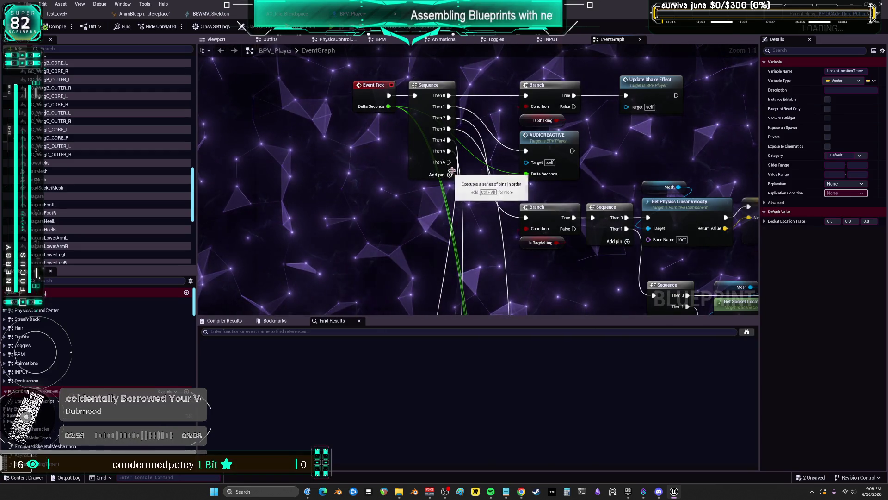
pyautogui.moveTo(444, 259); pyautogui.dragTo(427, 296)
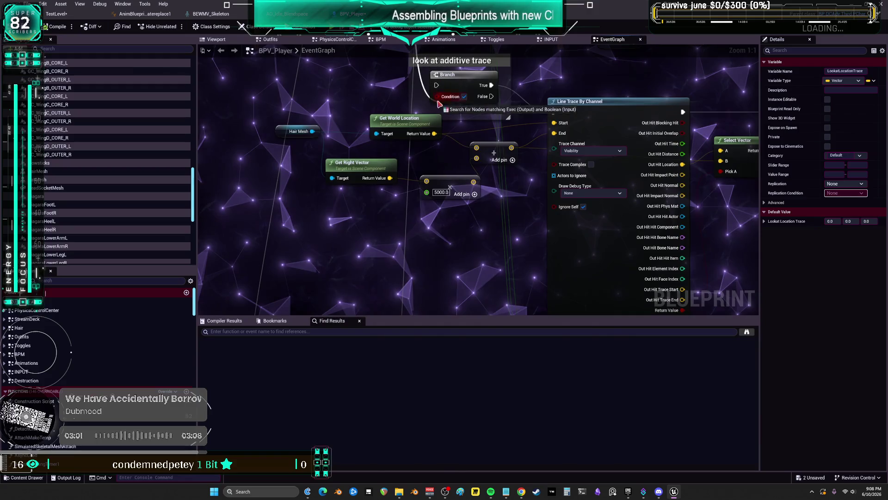
pyautogui.moveTo(600, 81); pyautogui.dragTo(404, 126)
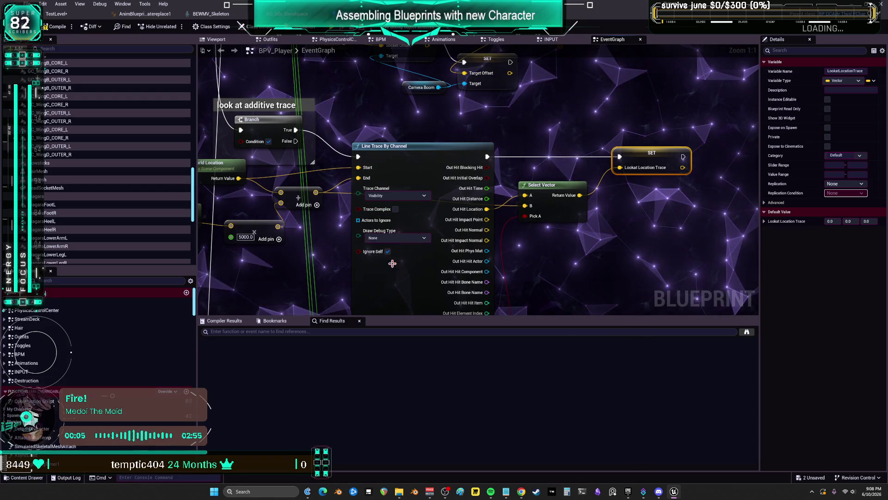
pyautogui.click(55, 27)
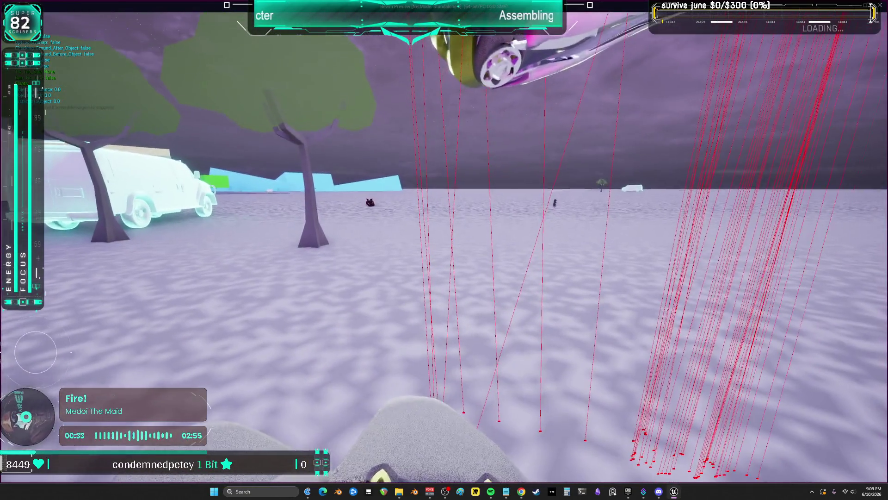
# Stop the play-in-editor session after test-playing the character.
pyautogui.press('Escape')
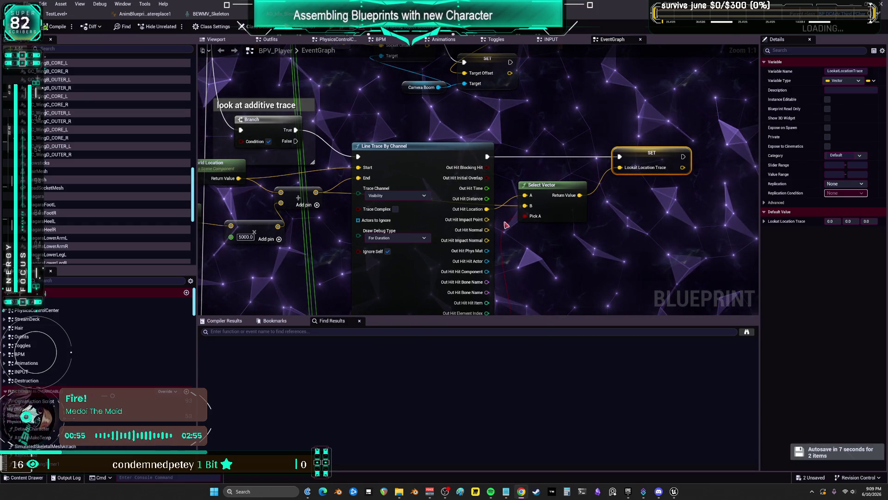
pyautogui.hotkey('alt', 'p')
pyautogui.click(467, 270)
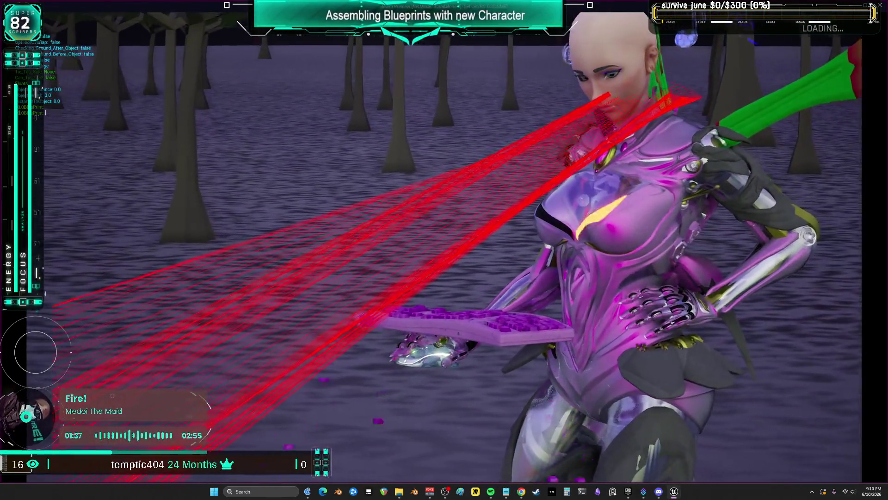
pyautogui.press('Escape')
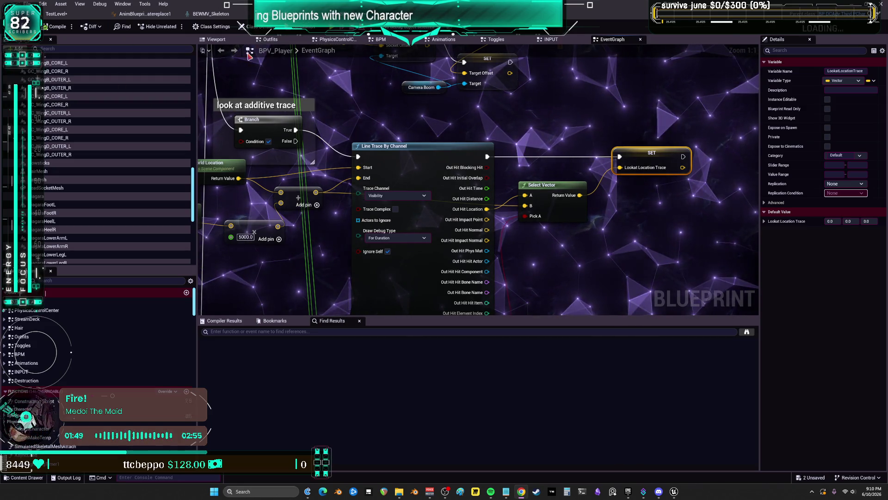
# Frame the 'ground crack' and 'stop movement, stop flying' sections of BPV_Player's EventGraph.
pyautogui.scroll(-7, 412, 222)
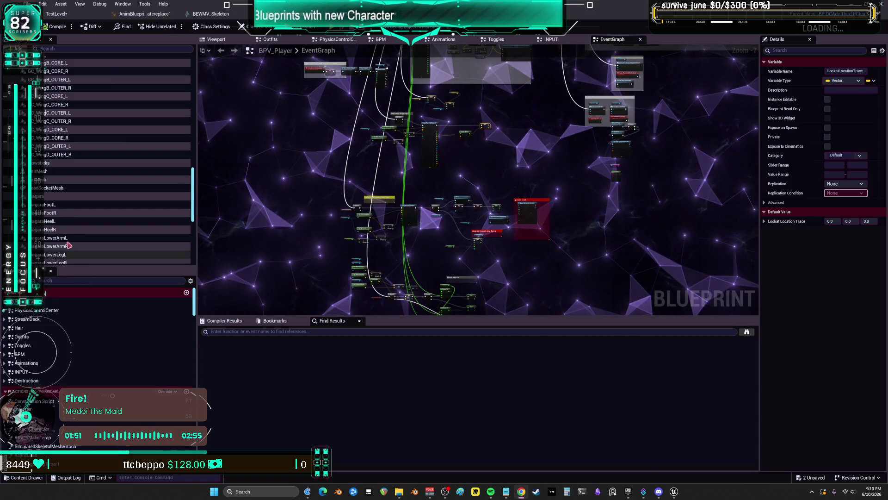
pyautogui.click(41, 313)
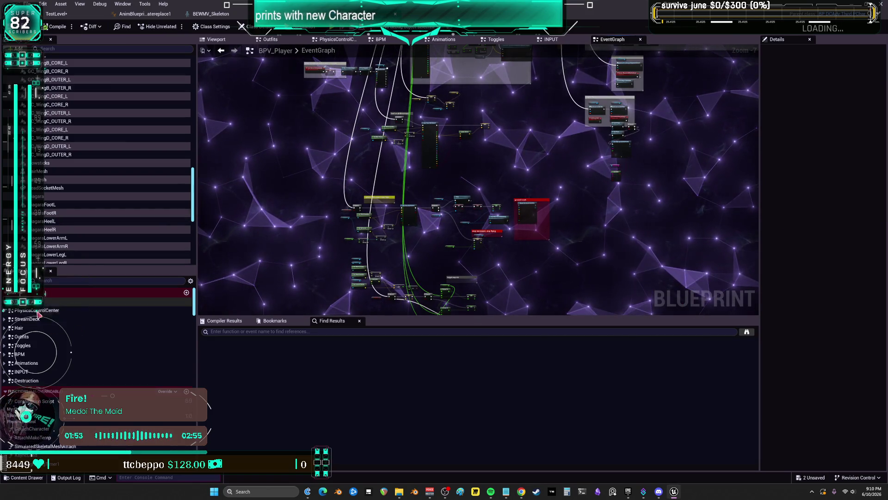
pyautogui.scroll(5, 493, 215)
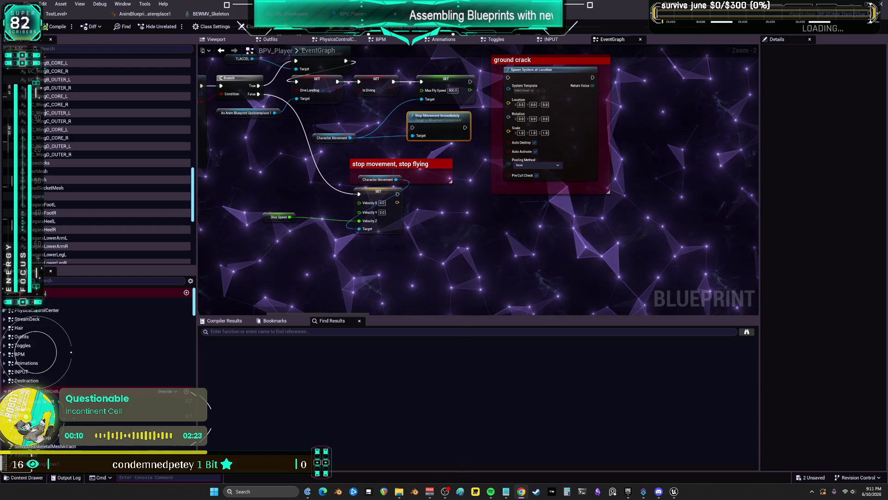
# Inspect the upper blend nodes and look-and-point comment in the AnimBlueprint's AnimGraph.
pyautogui.click(144, 14)
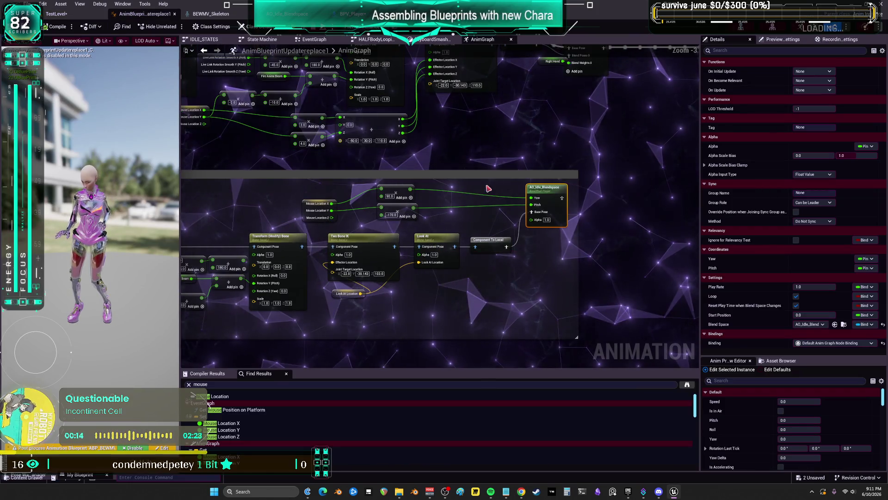
pyautogui.moveTo(489, 188); pyautogui.dragTo(500, 289)
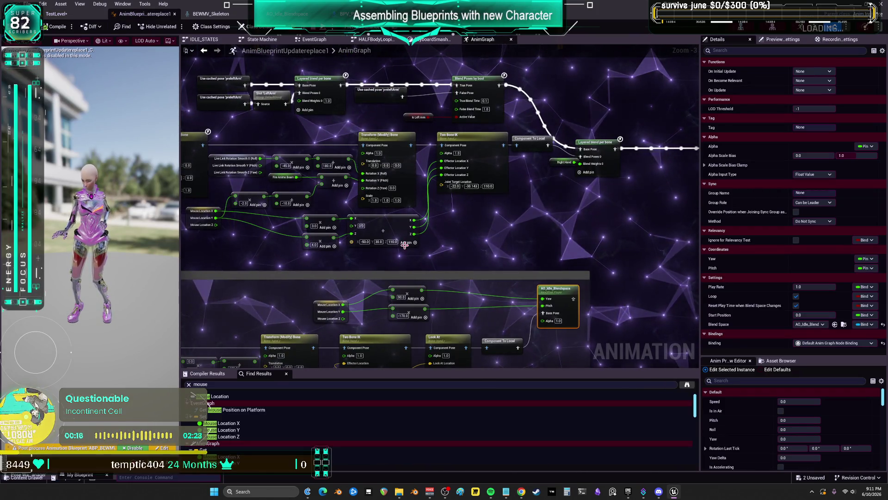
pyautogui.scroll(-2, 467, 271)
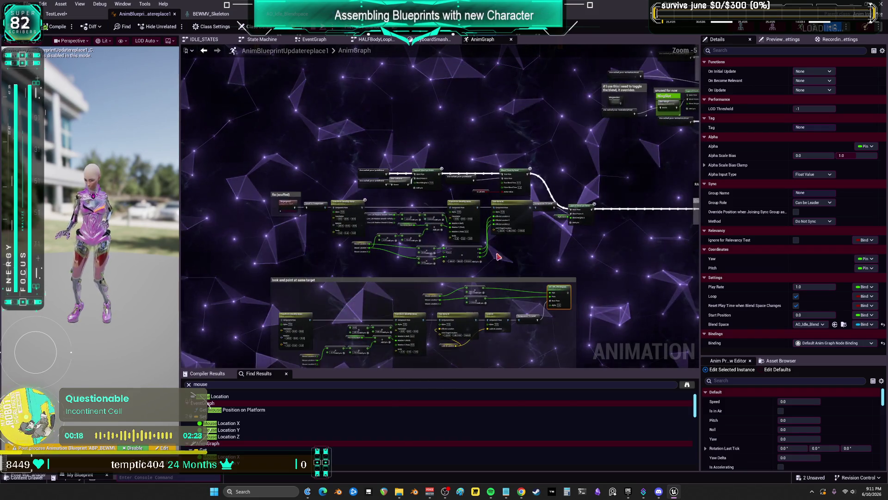
pyautogui.moveTo(474, 240); pyautogui.dragTo(578, 134)
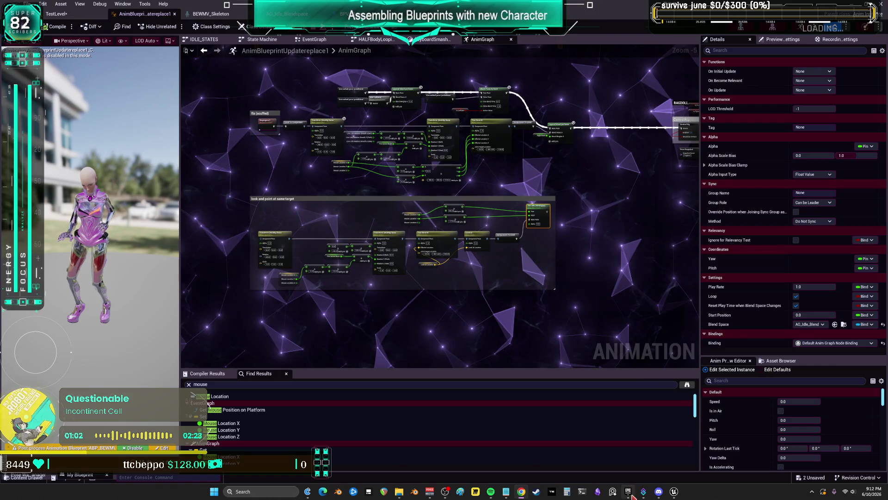
# Save all unsaved content, saving BPV_Player and TestLevel.
pyautogui.click(629, 492)
pyautogui.click(674, 491)
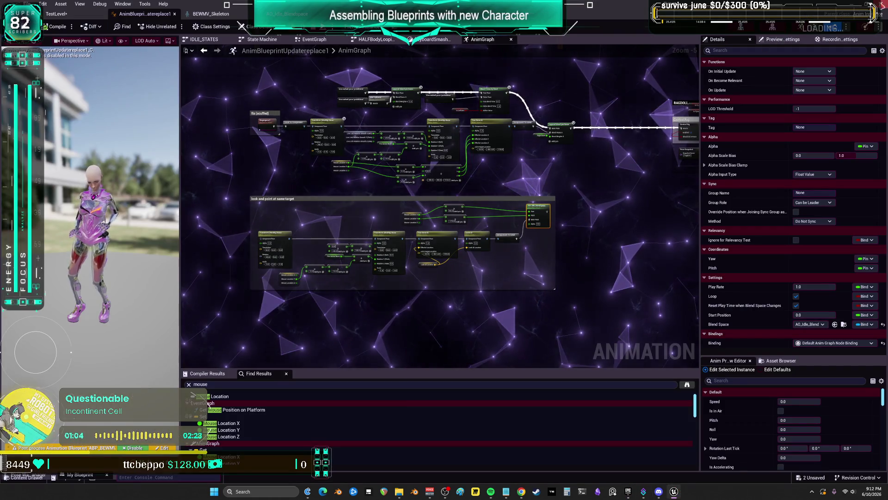
pyautogui.hotkey('ctrl', 'shift', 's')
pyautogui.click(465, 323)
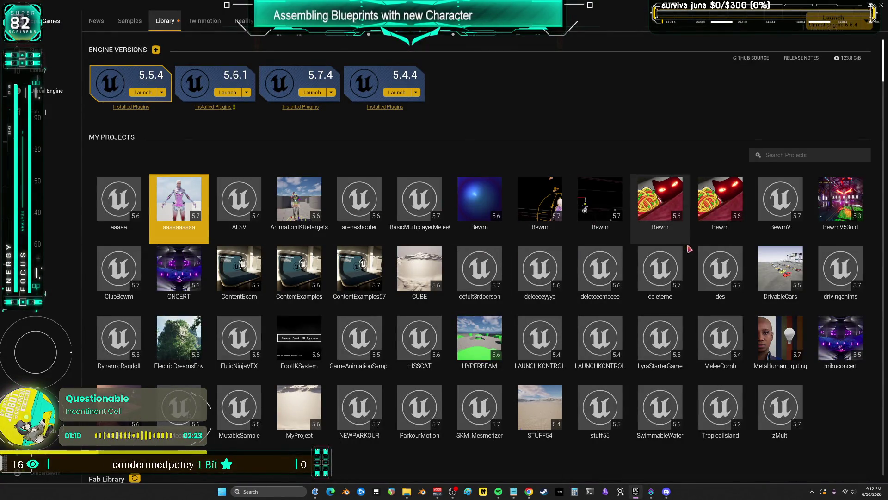
# Open the ClubBewm project from the Launcher's My Projects library.
pyautogui.click(129, 266)
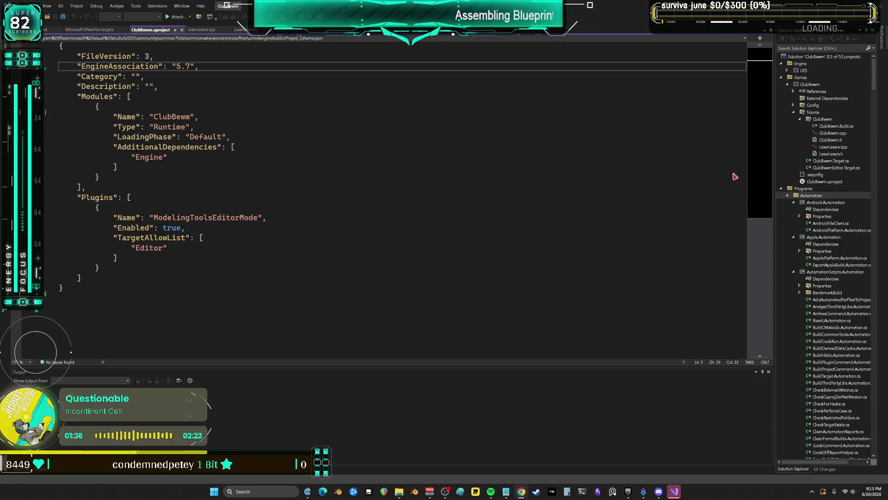
# Replace all of LaserLasers.h with the pasted Laser Show code, dismissing the sign-in prompt.
pyautogui.click(252, 29)
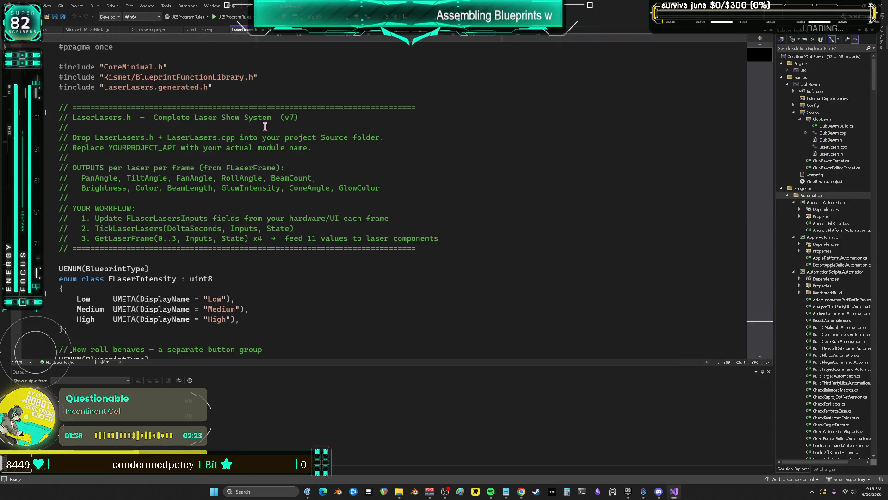
pyautogui.hotkey('ctrl', 'a')
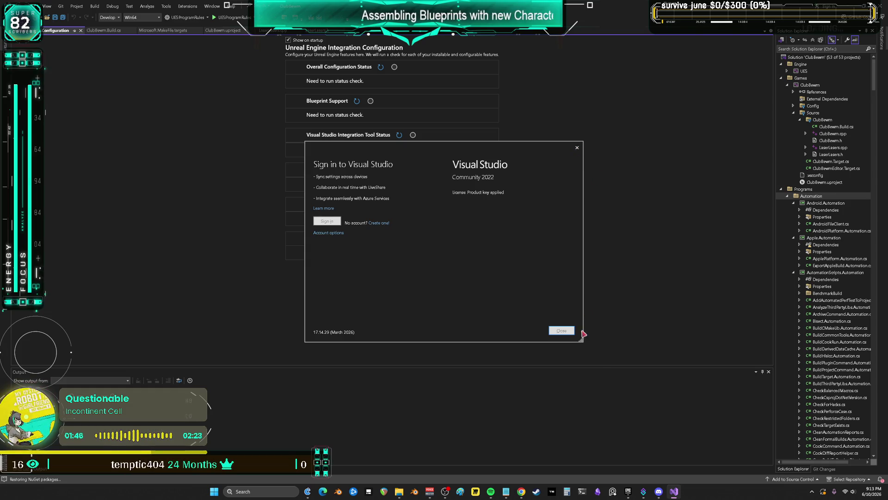
pyautogui.click(561, 331)
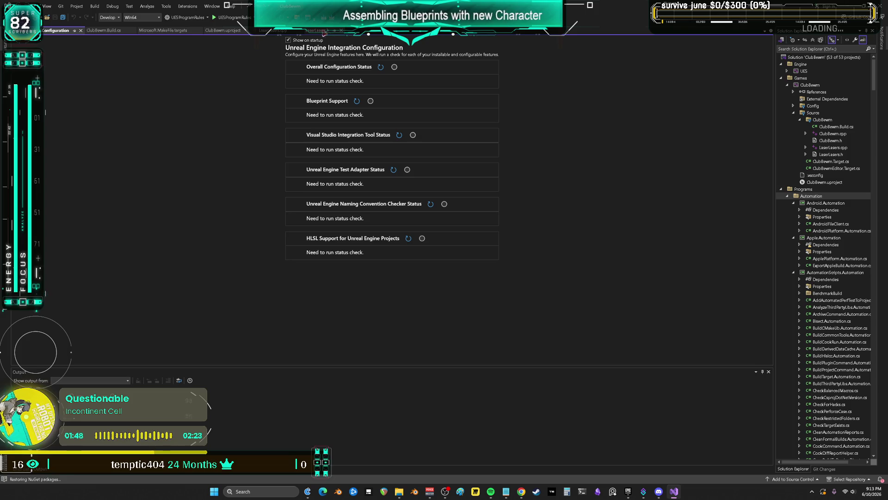
pyautogui.click(319, 30)
pyautogui.hotkey('ctrl', 'a')
pyautogui.hotkey('ctrl', 'v')
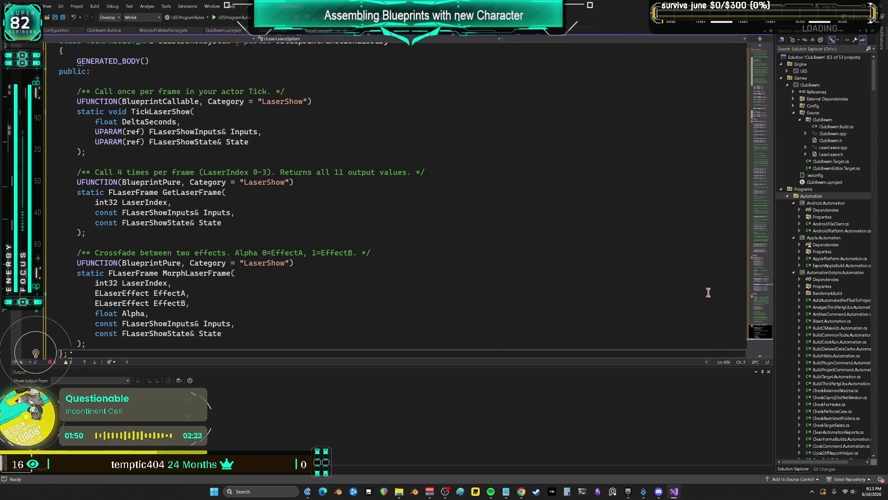
pyautogui.hotkey('ctrl', 'Home')
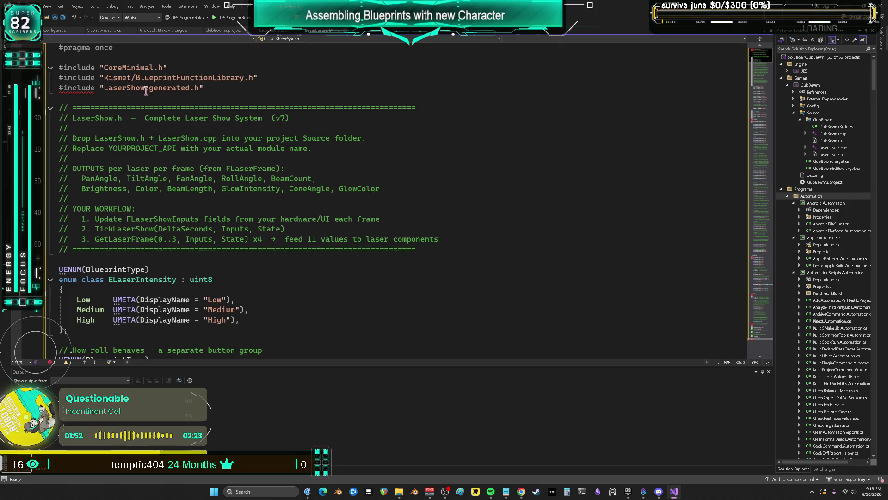
# Check the LaserShow include line and bring up the Edit menu's find options.
pyautogui.moveTo(144, 88); pyautogui.dragTo(107, 90)
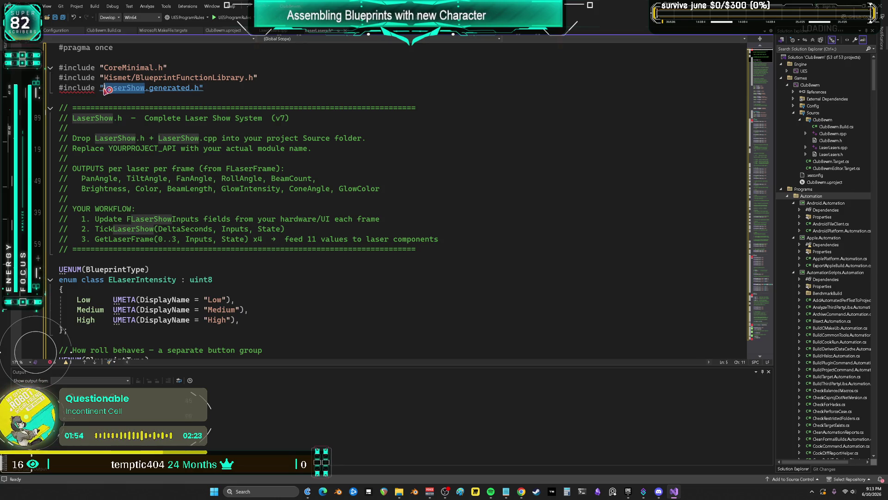
pyautogui.click(328, 89)
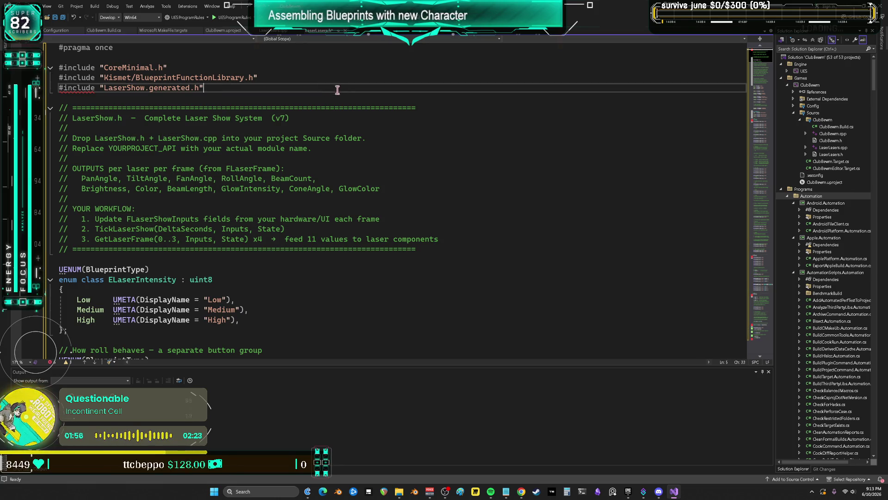
pyautogui.click(60, 68)
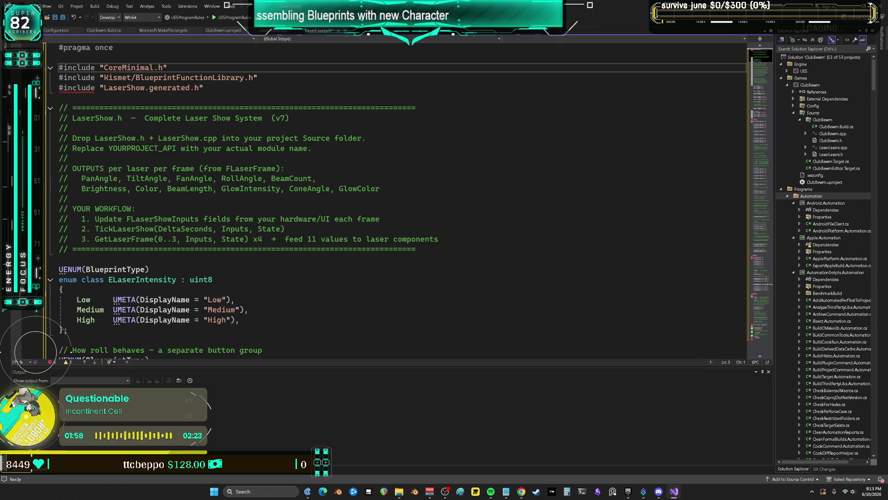
pyautogui.click(35, 6)
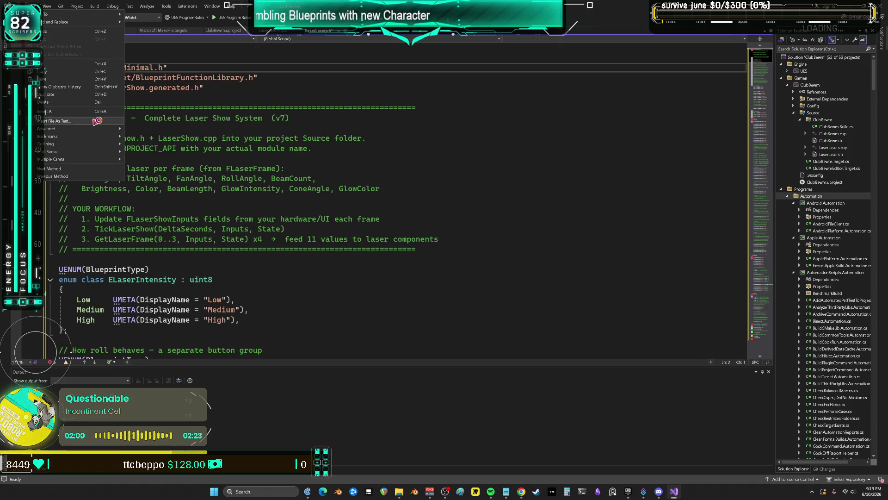
pyautogui.moveTo(76, 23)
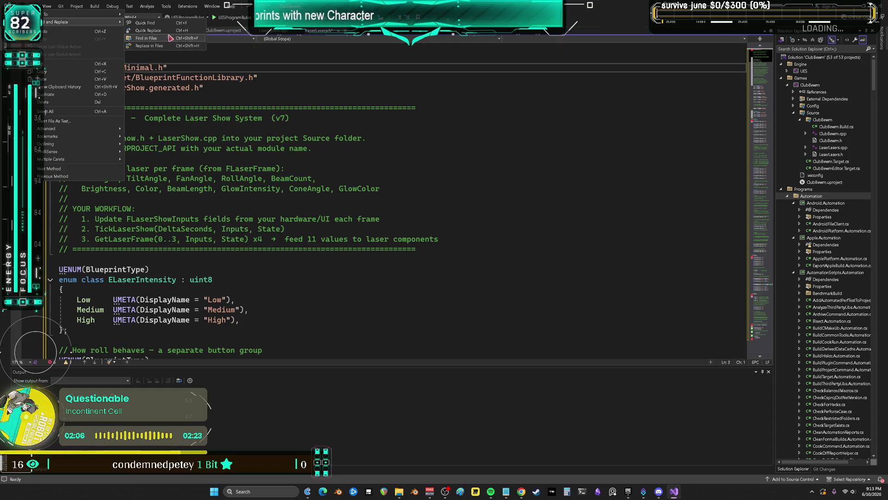
# Replace LaserShow with LaserLasers in the entire solution using Replace in Files.
pyautogui.click(148, 45)
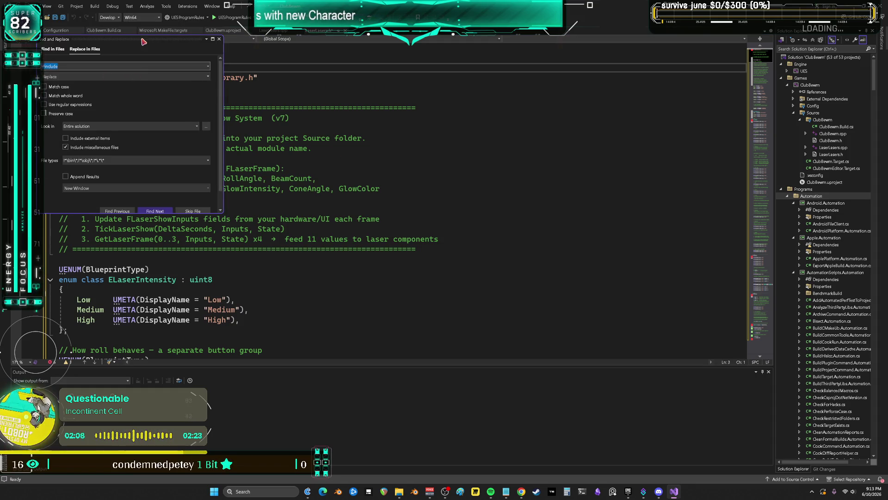
pyautogui.moveTo(145, 44); pyautogui.dragTo(480, 99)
pyautogui.write('LaserShow')
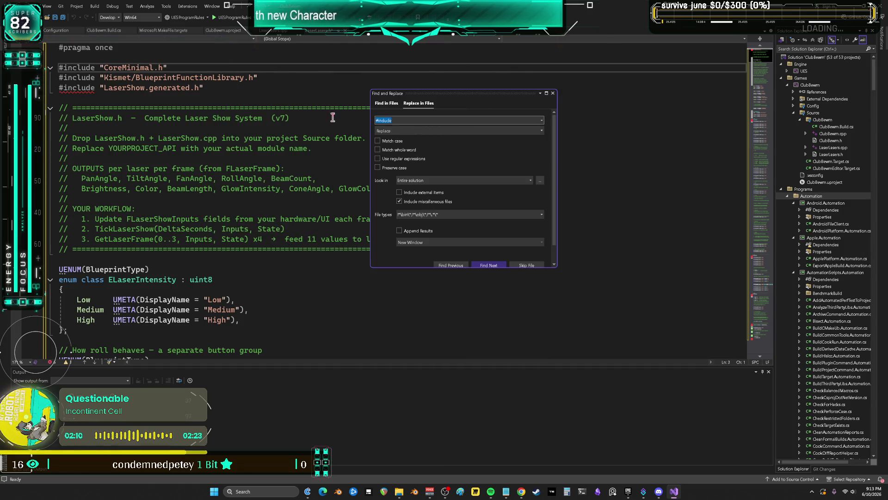
pyautogui.click(395, 131)
pyautogui.write('LaserLasers')
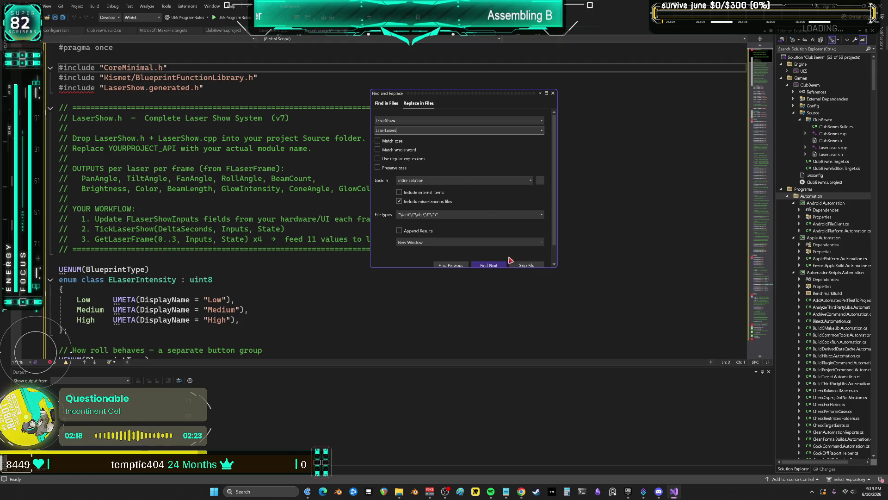
pyautogui.scroll(-1, 402, 254)
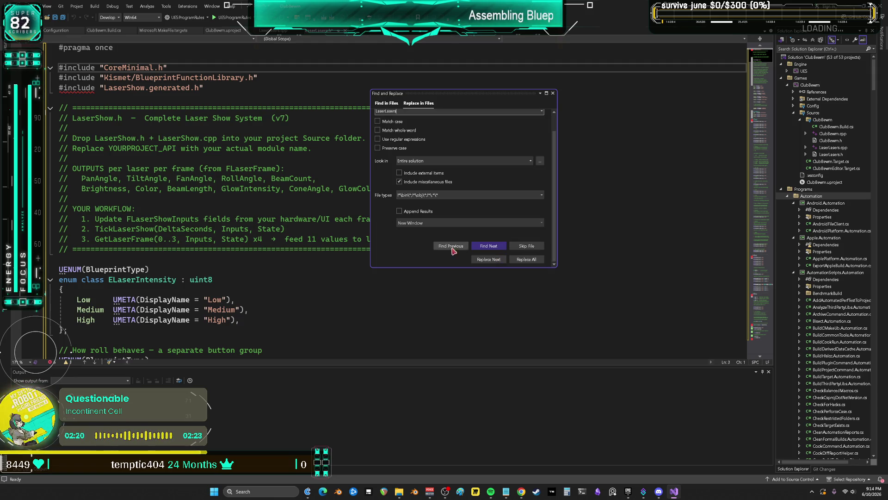
pyautogui.click(533, 261)
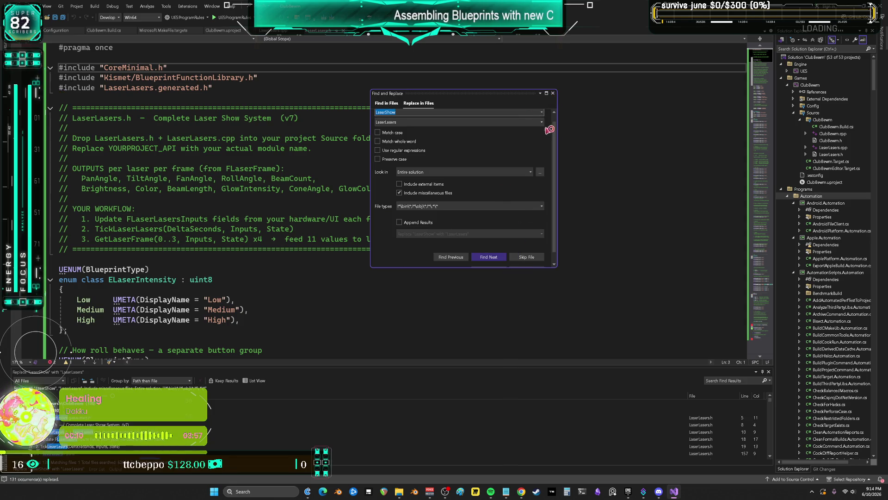
# Review the header to confirm LaserLasers categories and FLaserLasersState.
pyautogui.click(552, 93)
pyautogui.click(393, 208)
pyautogui.scroll(-4, 406, 207)
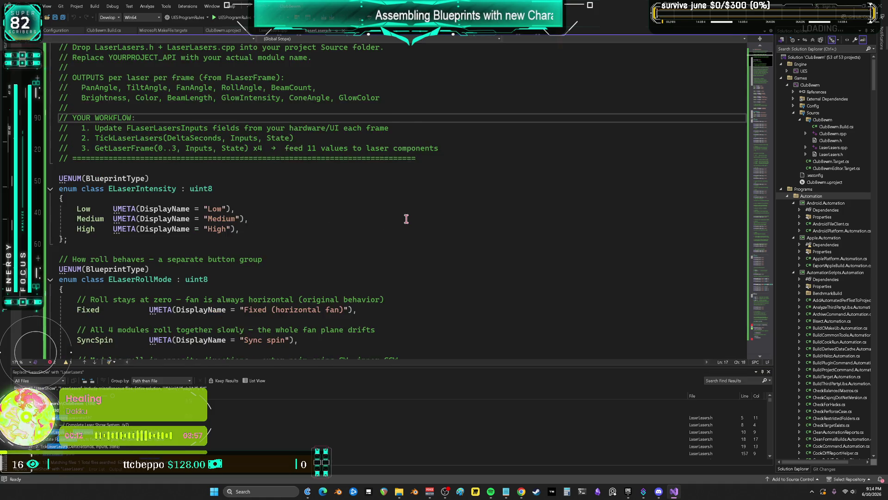
pyautogui.scroll(-16, 405, 208)
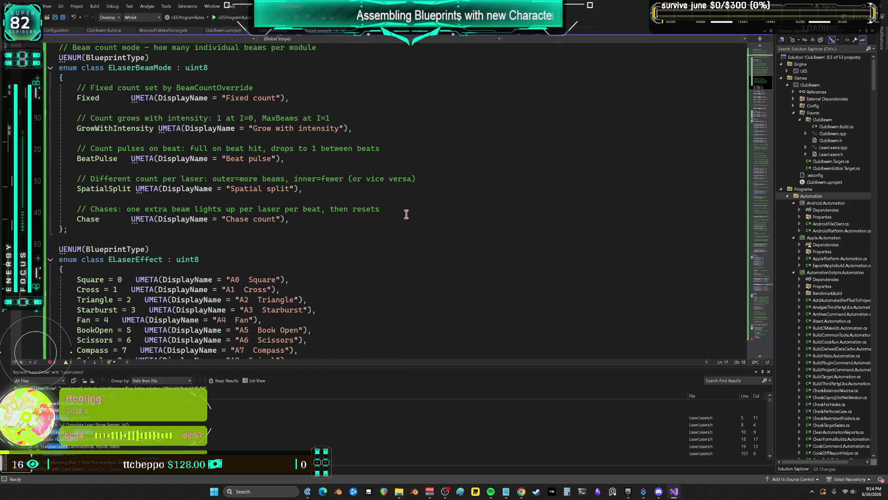
pyautogui.scroll(-20, 406, 214)
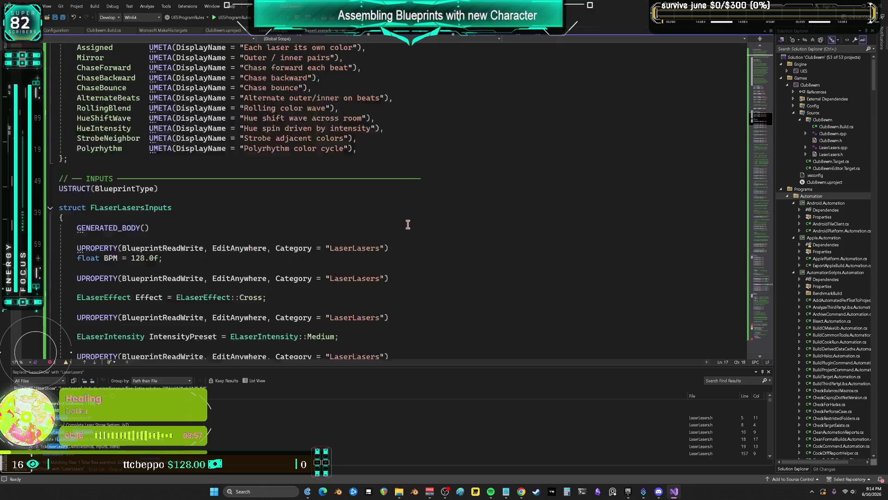
pyautogui.scroll(-17, 408, 226)
pyautogui.scroll(-20, 409, 227)
pyautogui.scroll(-14, 409, 219)
pyautogui.scroll(-18, 409, 219)
pyautogui.scroll(-14, 410, 219)
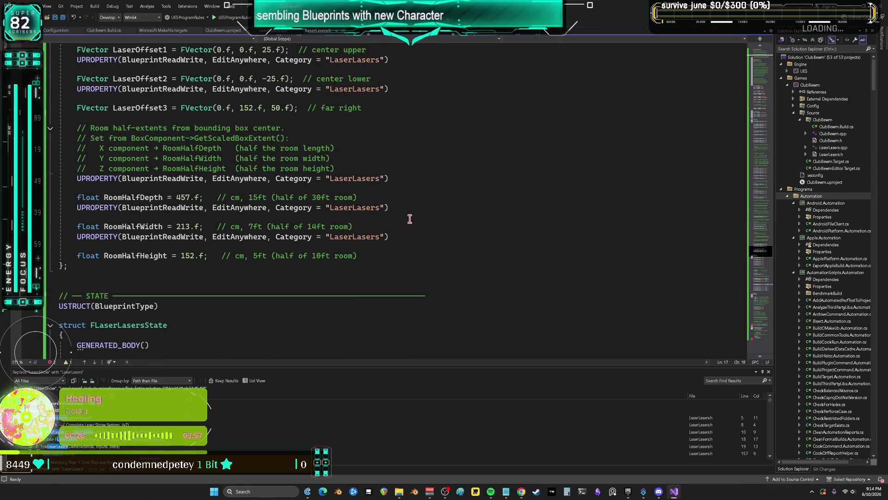
pyautogui.scroll(-14, 410, 218)
pyautogui.scroll(5, 409, 194)
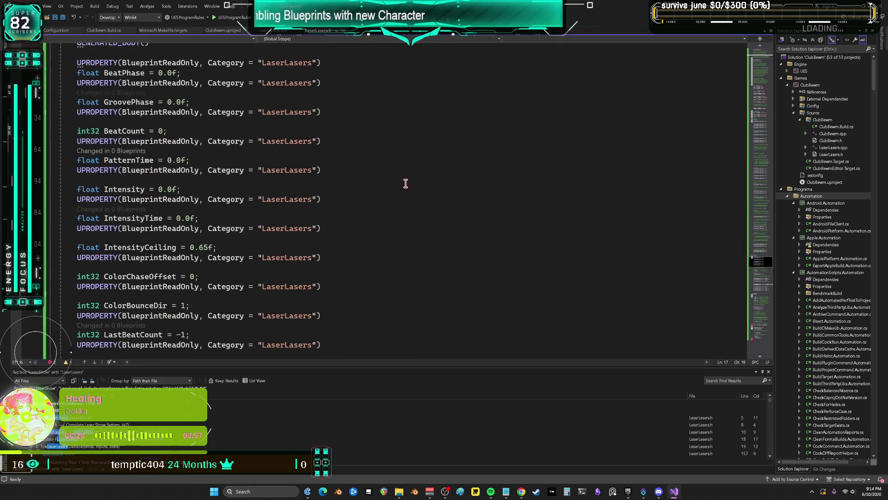
# Start a Quick Find in the current document.
pyautogui.click(33, 6)
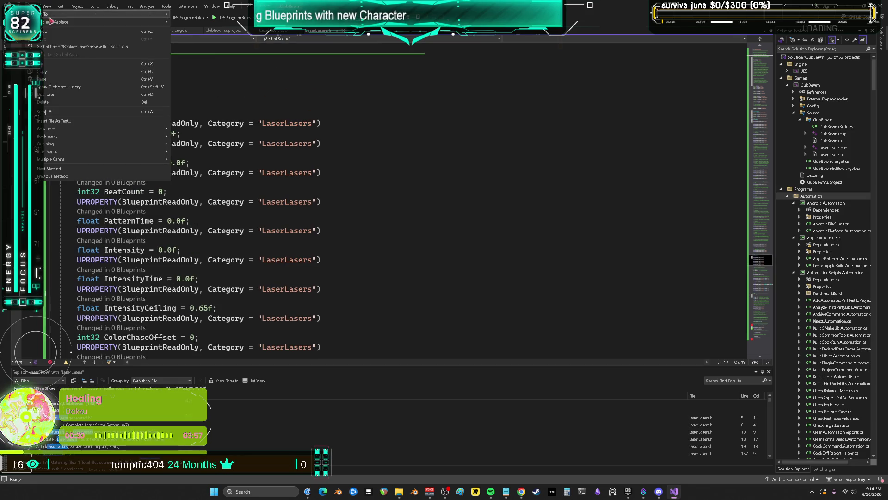
pyautogui.moveTo(59, 23)
pyautogui.click(192, 23)
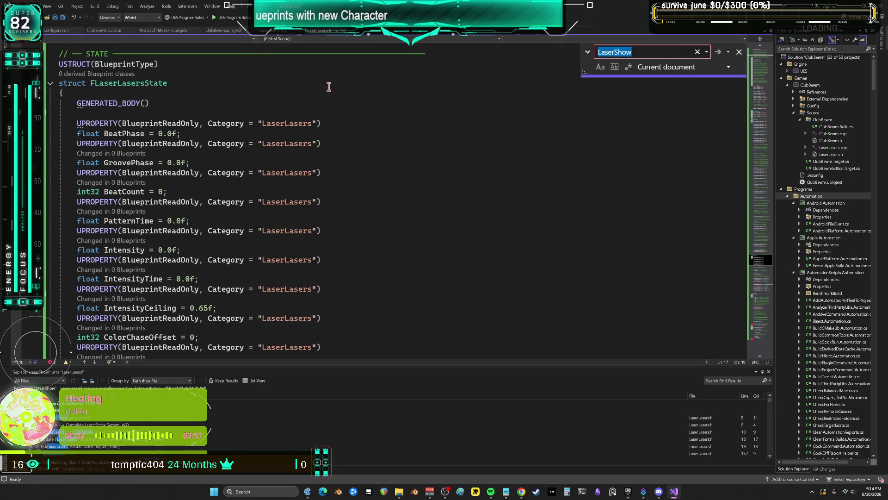
# Change the YOURPROJECT_API export macro to CLUBBEWM_API in the header.
pyautogui.write('api')
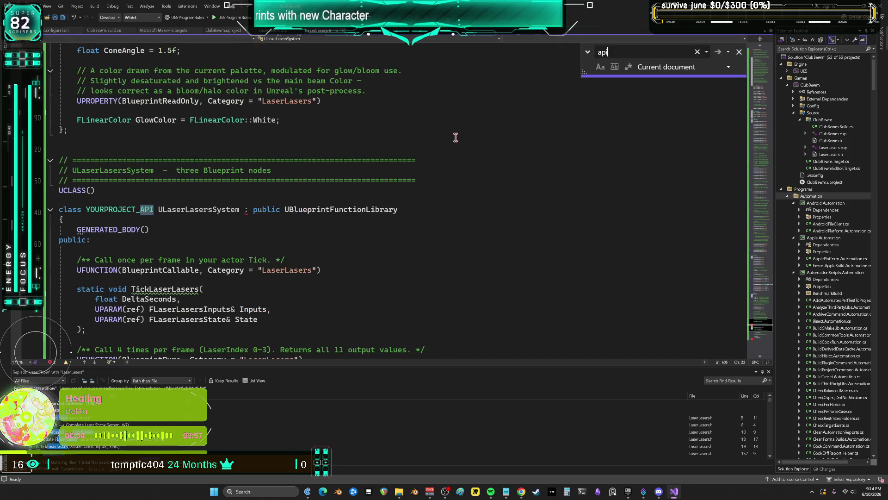
pyautogui.moveTo(132, 209); pyautogui.dragTo(92, 215)
pyautogui.write('CLUBBEWM')
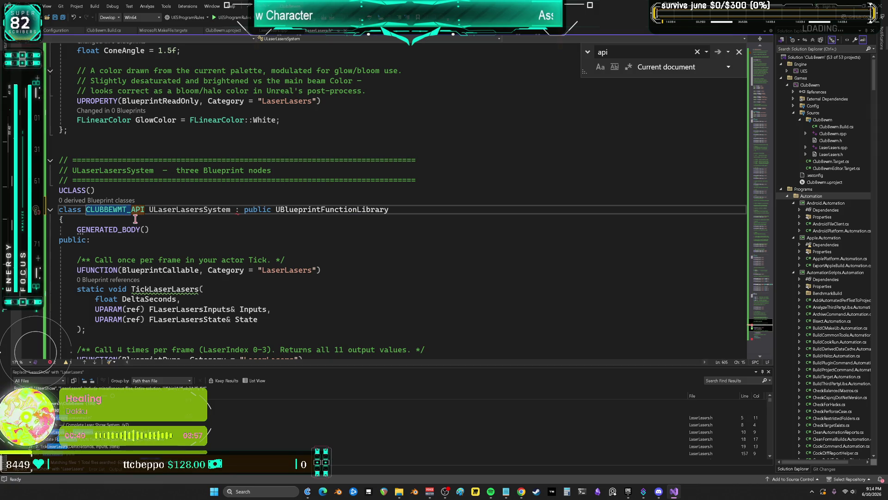
pyautogui.press('Delete')
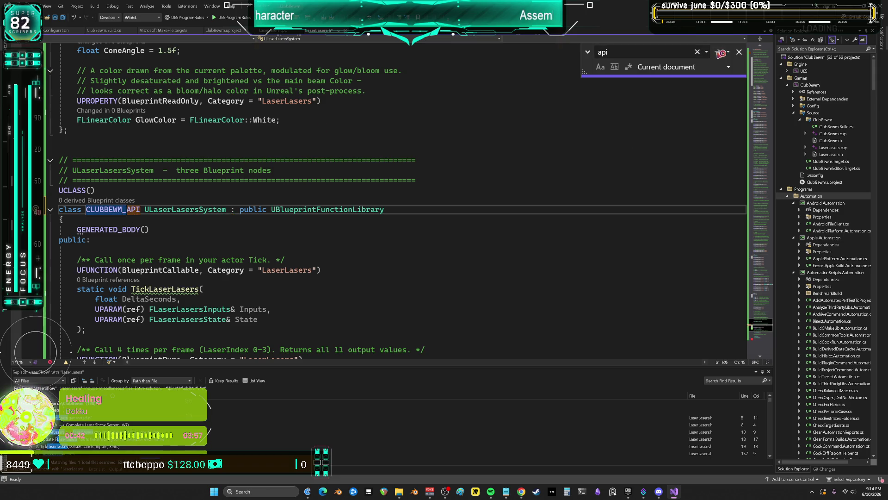
pyautogui.click(601, 203)
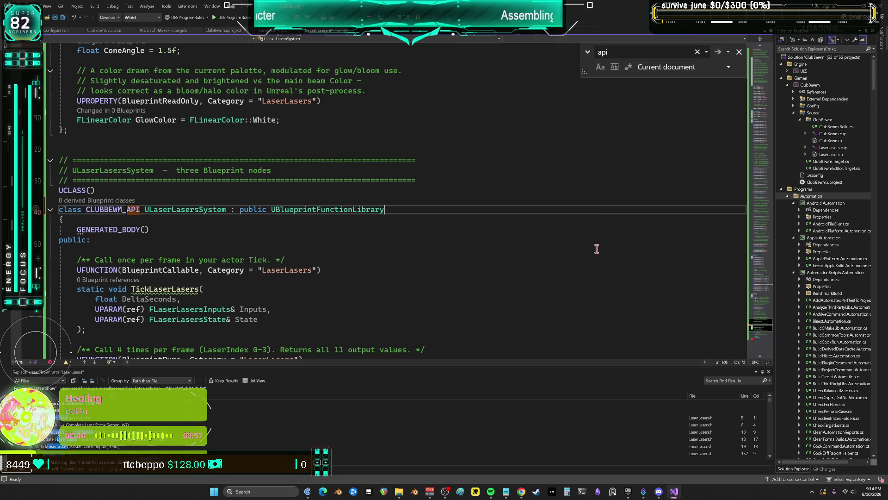
# Paste the laser show implementation into LaserLasers.cpp and outdent it two levels.
pyautogui.hotkey('ctrl', 'Tab')
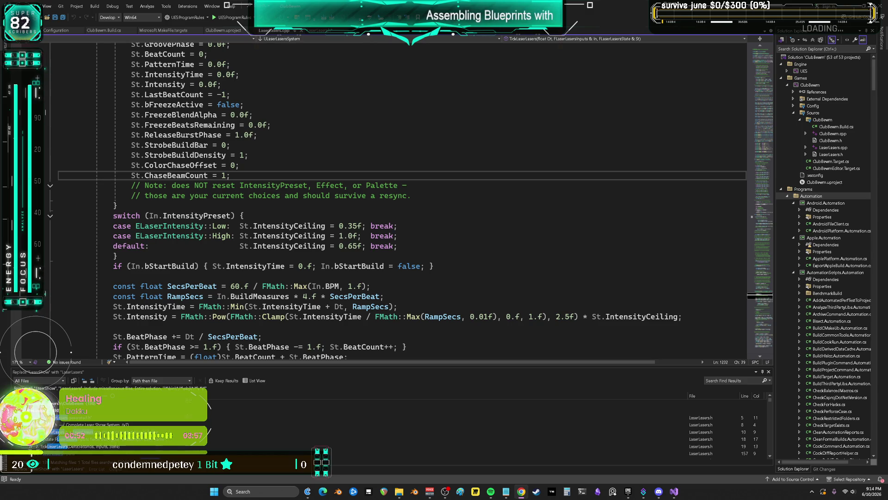
pyautogui.hotkey('ctrl', 'v')
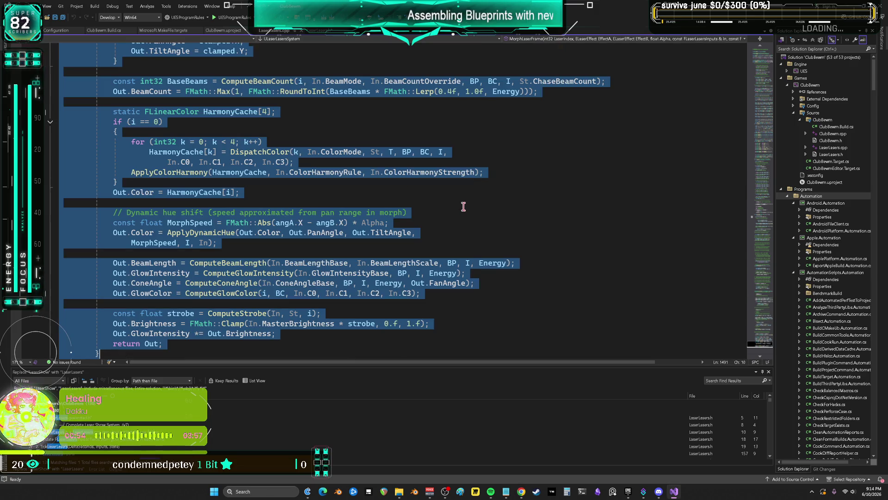
pyautogui.hotkey('ctrl', 'a')
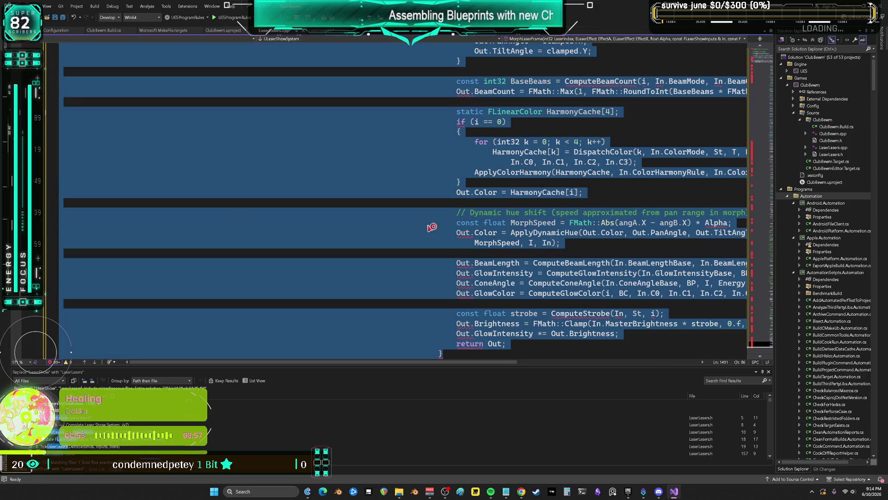
pyautogui.hotkey('shift', 'Tab')
pyautogui.hotkey('shift', 'Tab')
pyautogui.hotkey('shift', 'Tab')
pyautogui.hotkey('shift', 'Tab')
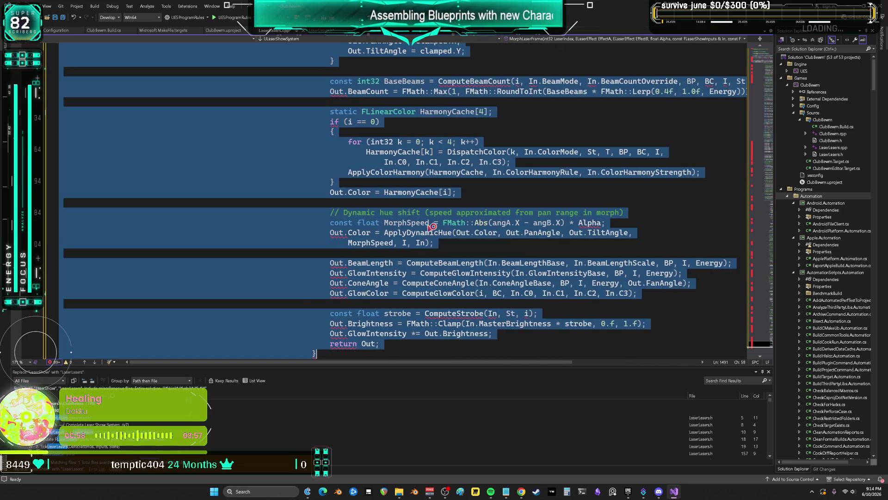
pyautogui.hotkey('shift', 'Tab')
pyautogui.hotkey('shift', 'Tab')
pyautogui.hotkey('shift', 'Tab')
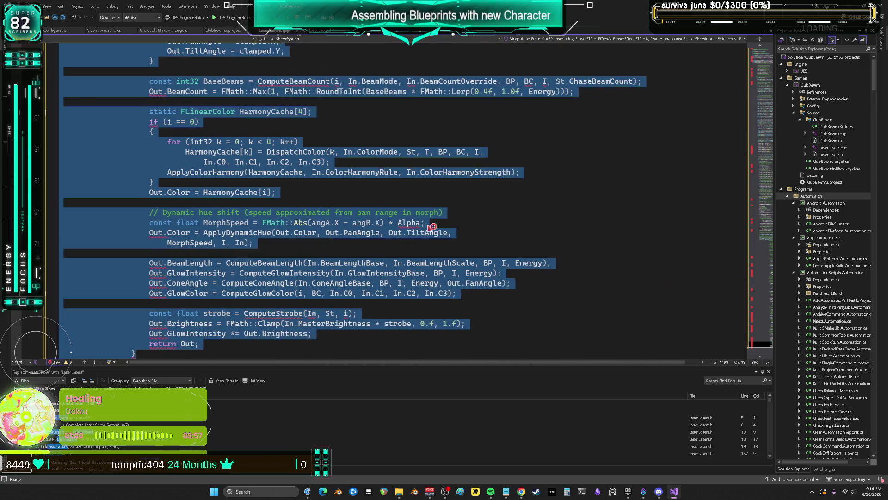
pyautogui.moveTo(761, 344); pyautogui.dragTo(762, 45)
pyautogui.click(228, 129)
pyautogui.click(112, 48)
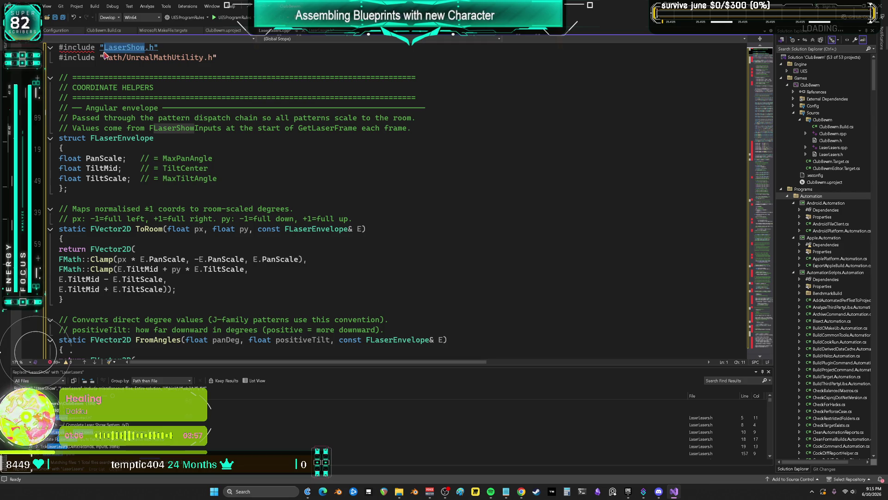
# Replace LaserShow with LaserLasers across the entire solution, 42 occurrences.
pyautogui.click(165, 77)
pyautogui.click(153, 67)
pyautogui.click(34, 6)
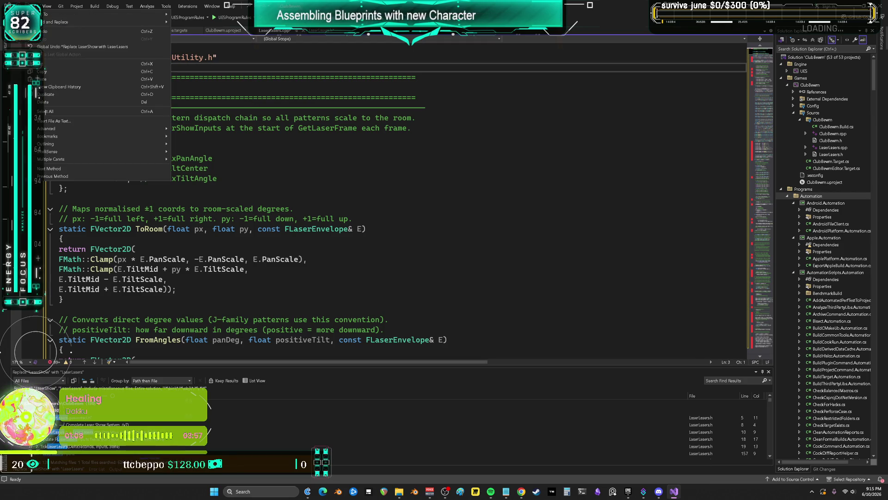
pyautogui.moveTo(74, 25)
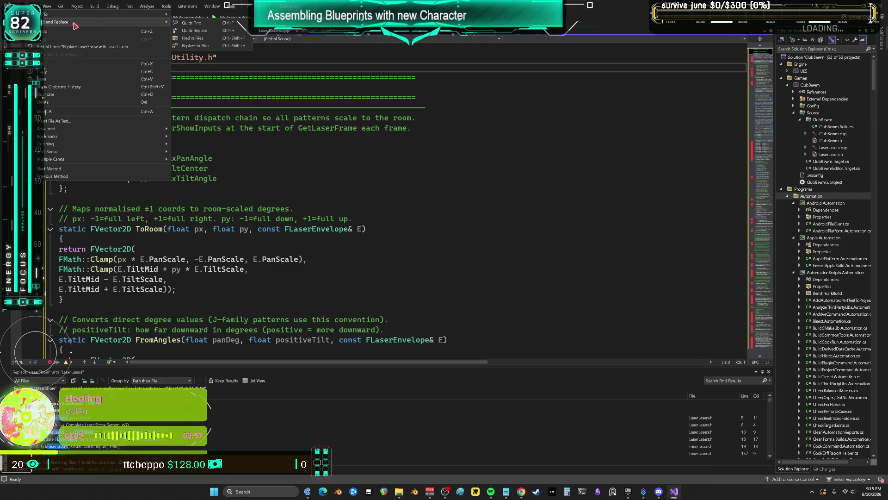
pyautogui.click(209, 46)
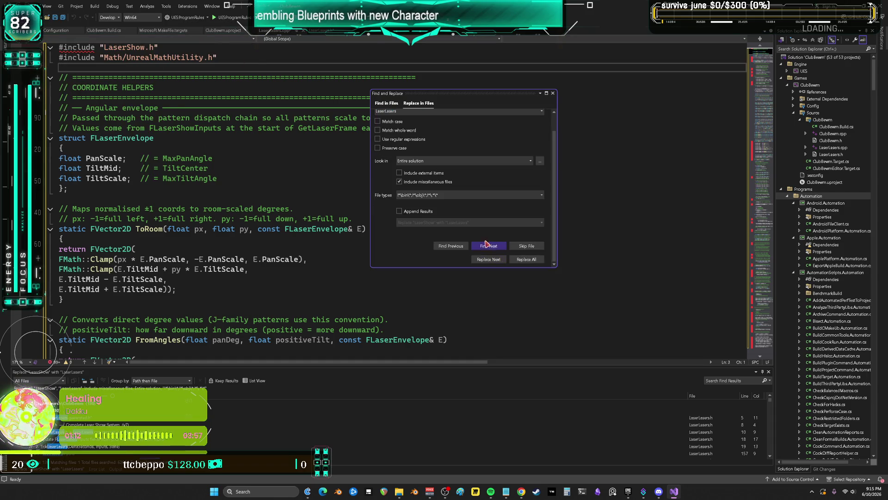
pyautogui.click(489, 259)
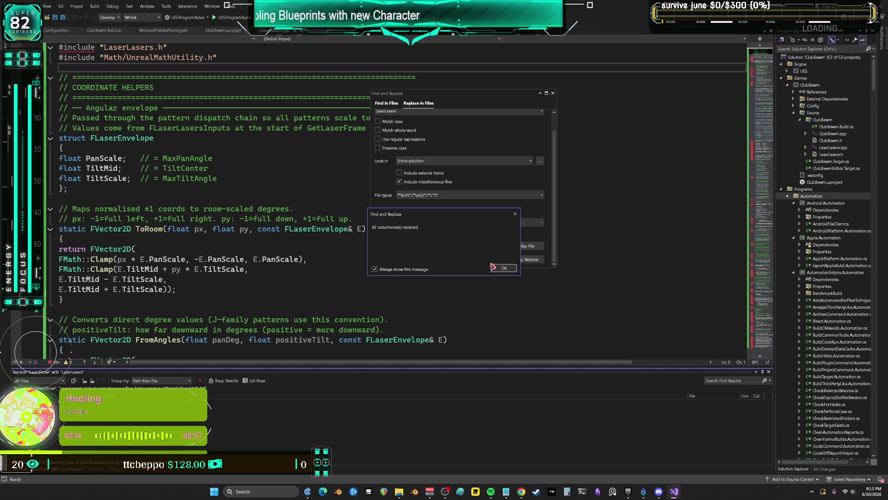
pyautogui.click(495, 265)
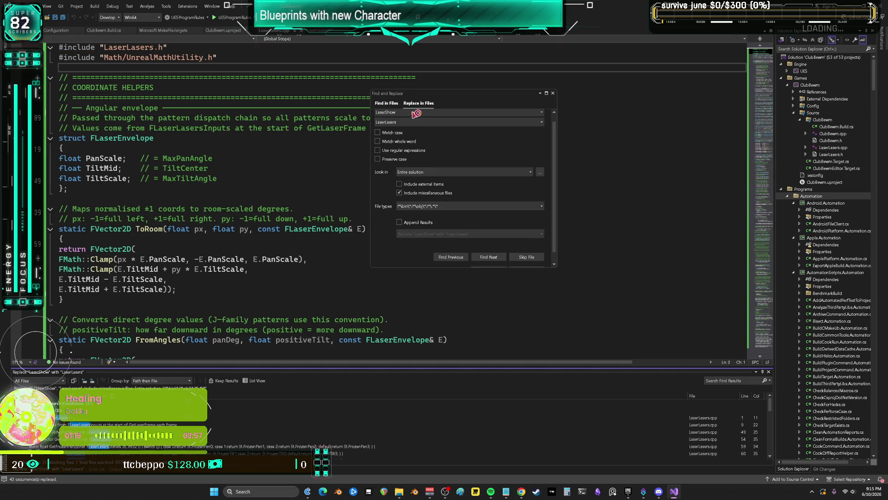
pyautogui.click(552, 93)
pyautogui.click(579, 119)
# Confirm no 'api' text remains in LaserLasers.cpp, then save the file.
pyautogui.click(35, 6)
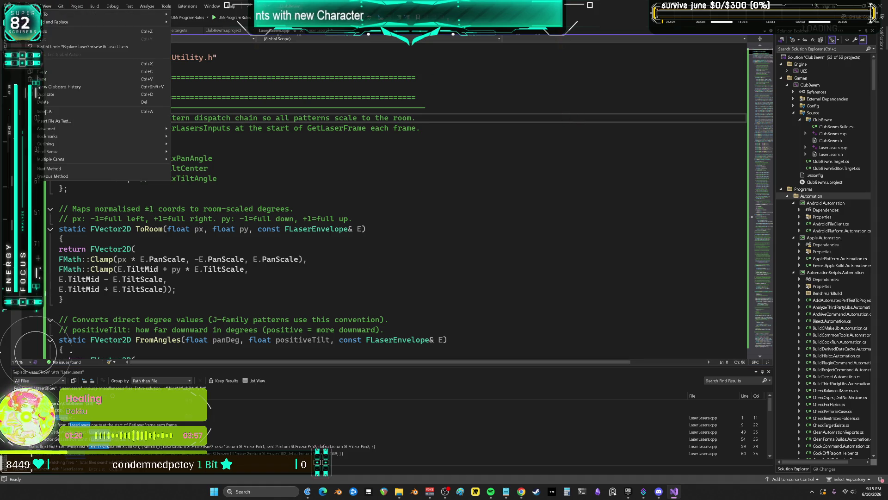
pyautogui.moveTo(153, 24)
pyautogui.click(194, 31)
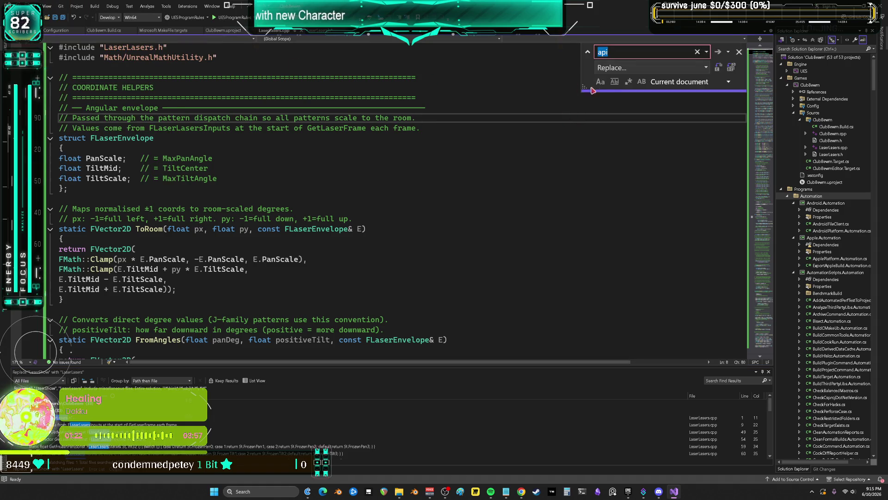
pyautogui.click(716, 54)
pyautogui.click(504, 268)
pyautogui.click(739, 52)
pyautogui.click(337, 168)
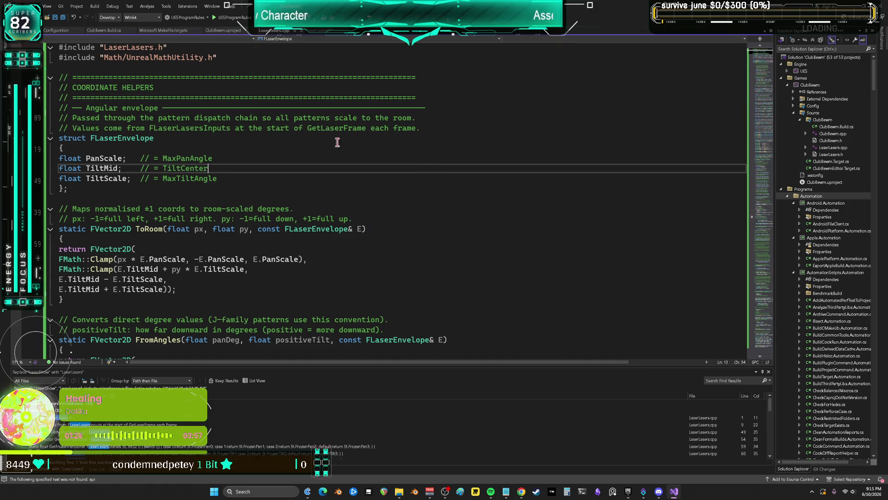
pyautogui.click(28, 6)
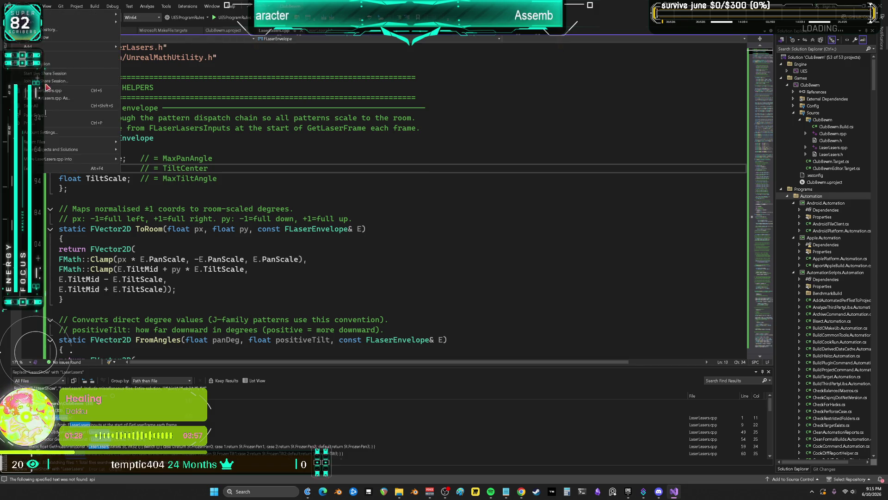
pyautogui.click(46, 105)
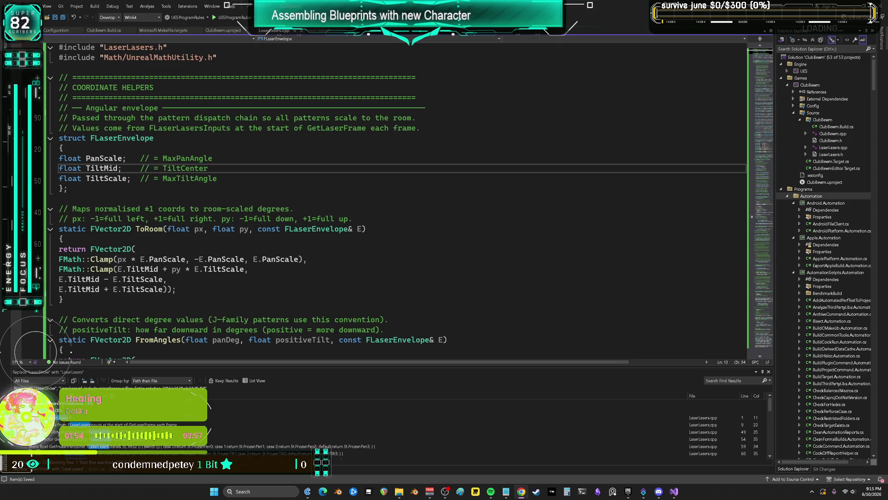
# Review the renamed pattern functions in LaserLasers.cpp, then close Visual Studio.
pyautogui.click(762, 162)
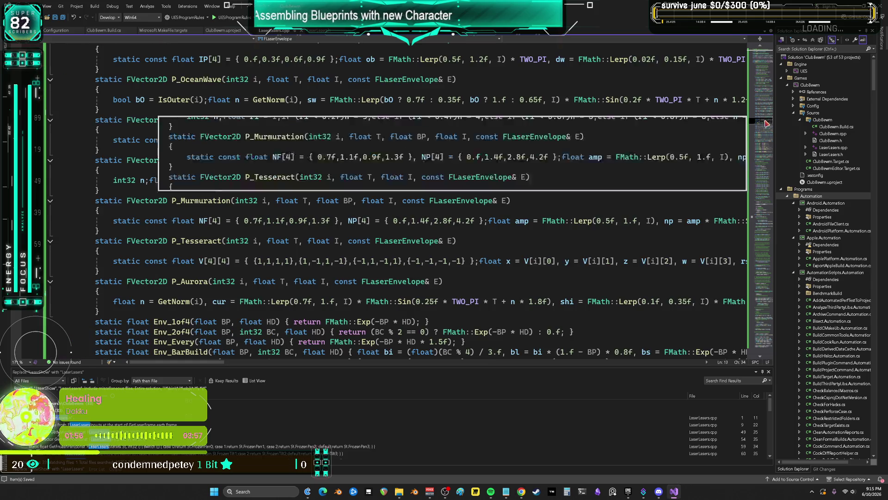
pyautogui.scroll(-5, 530, 162)
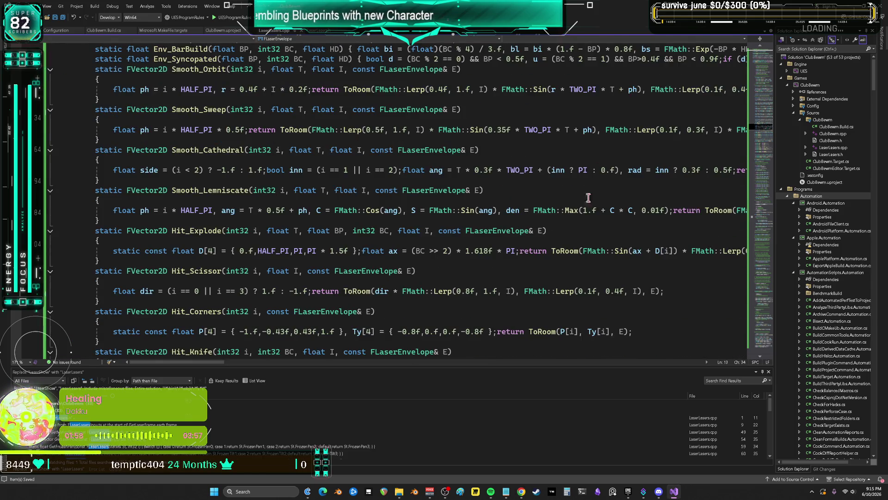
pyautogui.hotkey('alt', 'Tab')
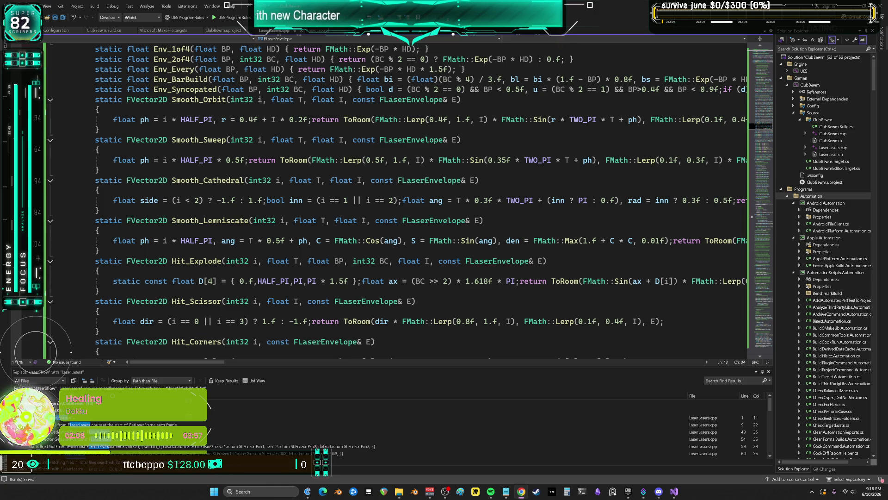
pyautogui.scroll(-20, 544, 242)
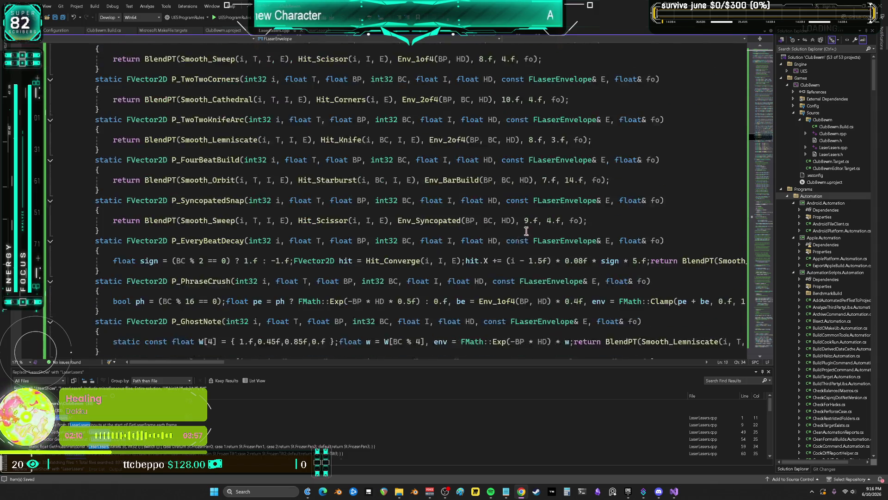
pyautogui.scroll(15, 574, 245)
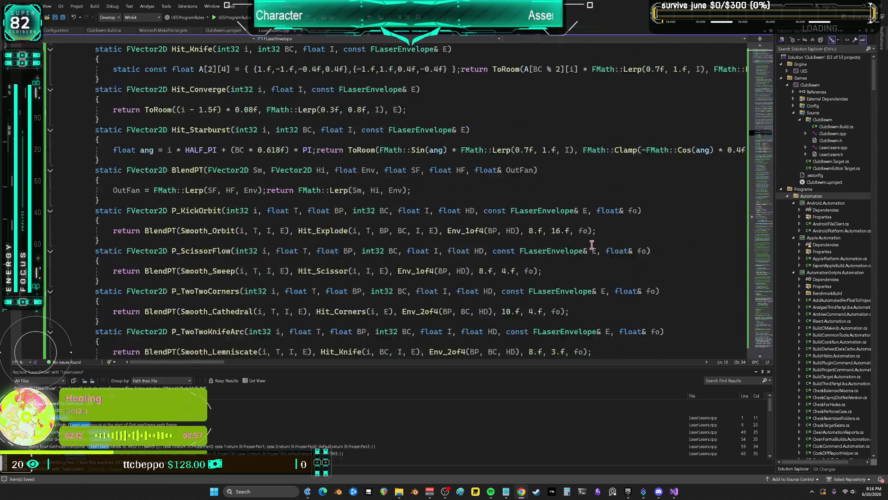
pyautogui.scroll(15, 609, 255)
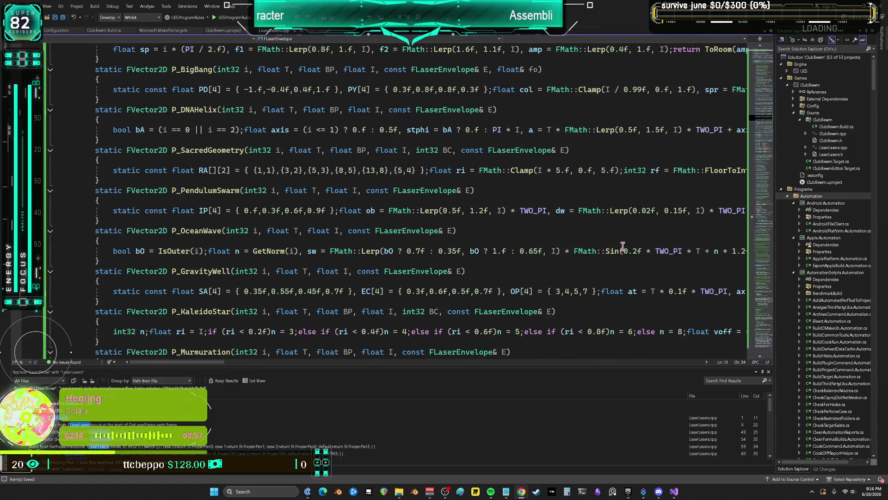
pyautogui.moveTo(217, 364)
pyautogui.mouseDown()
pyautogui.moveTo(526, 334)
pyautogui.moveTo(163, 340)
pyautogui.mouseUp()
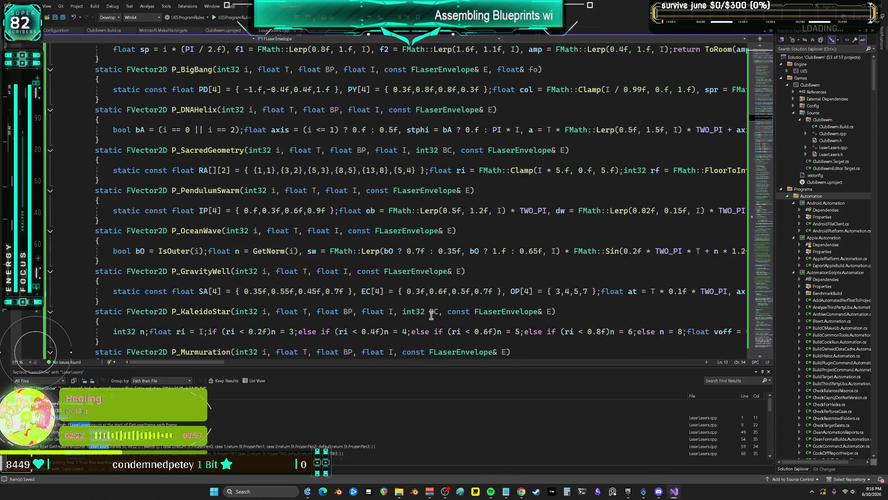
pyautogui.moveTo(431, 314)
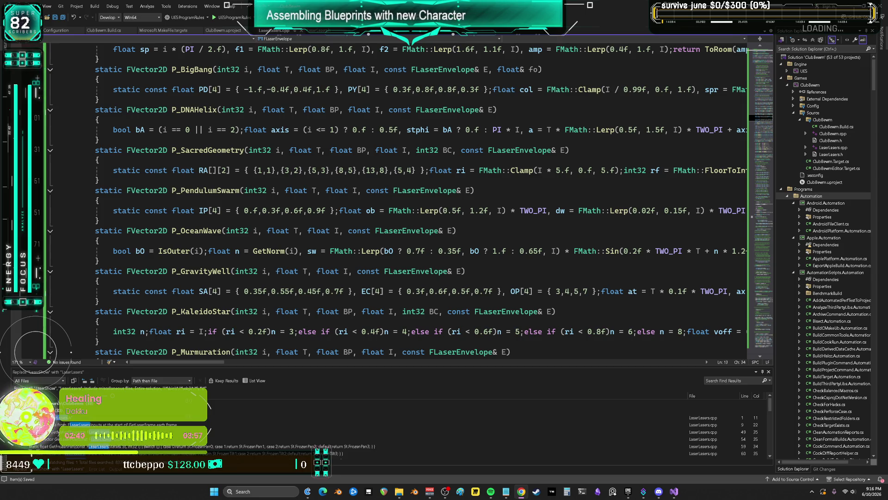
pyautogui.scroll(4, 667, 167)
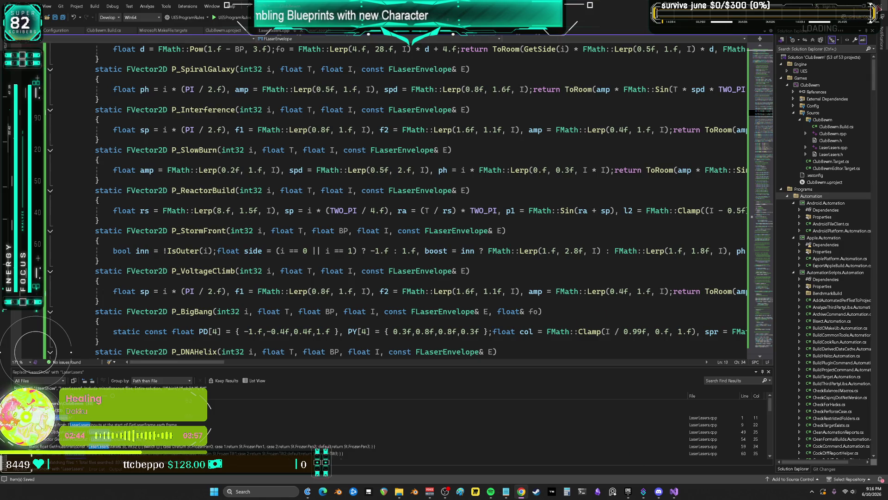
pyautogui.click(882, 6)
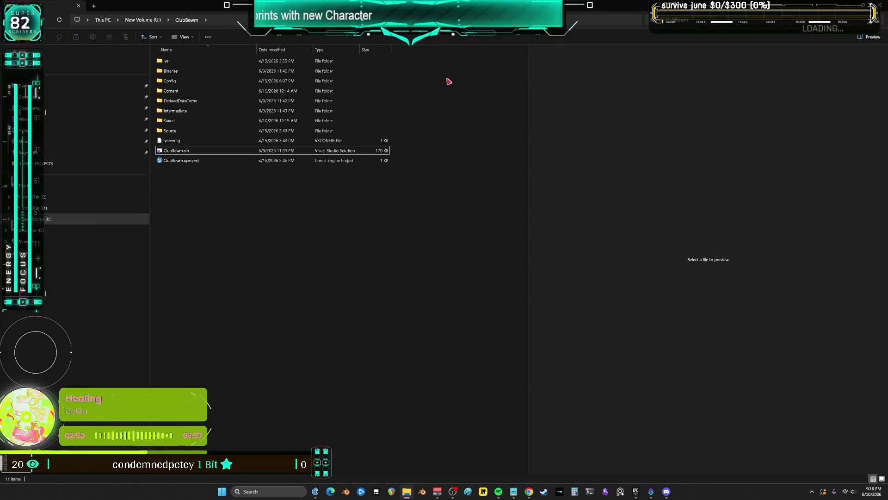
# Delete the DerivedDataCache, Intermediate and Binaries folders and the old ClubBewm.sln.
pyautogui.click(190, 102)
pyautogui.press('Delete')
pyautogui.press('Delete')
pyautogui.press('Delete')
pyautogui.press('Delete')
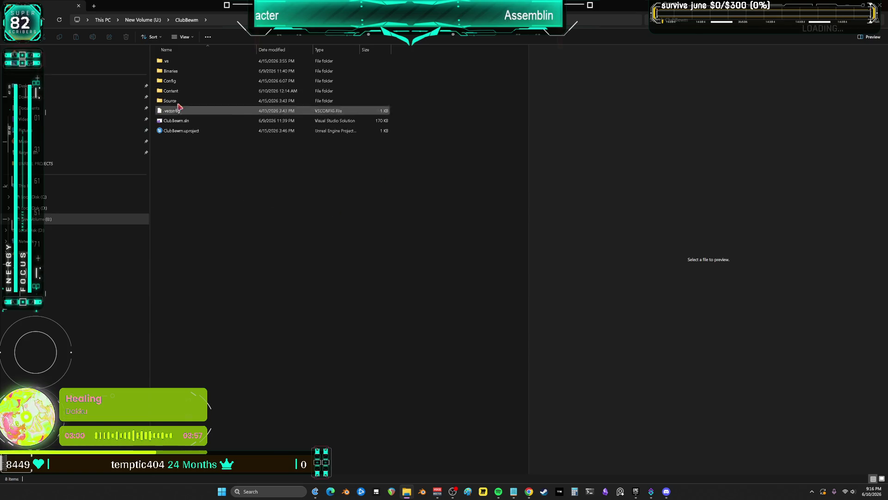
pyautogui.press('Delete')
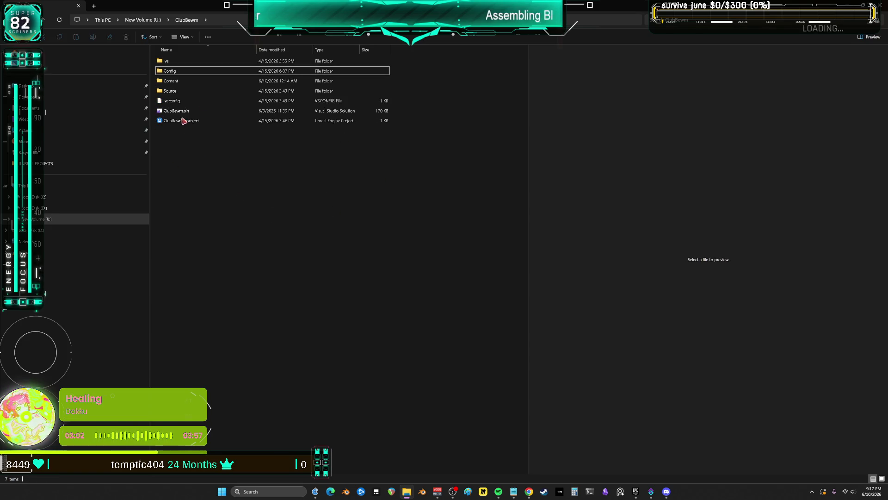
pyautogui.click(182, 114)
pyautogui.press('Delete')
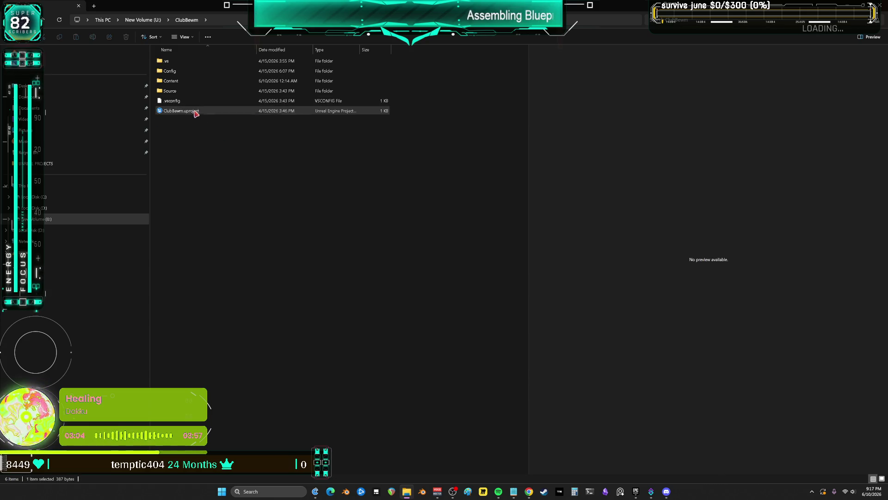
# Generate Visual Studio project files from ClubBewm.uproject and open the new ClubBewm.sln.
pyautogui.rightClick(195, 111)
pyautogui.click(241, 256)
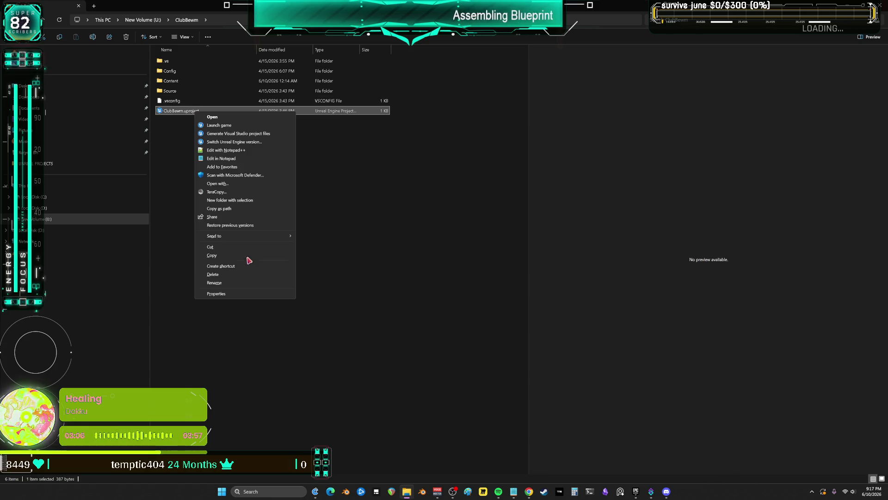
pyautogui.click(241, 133)
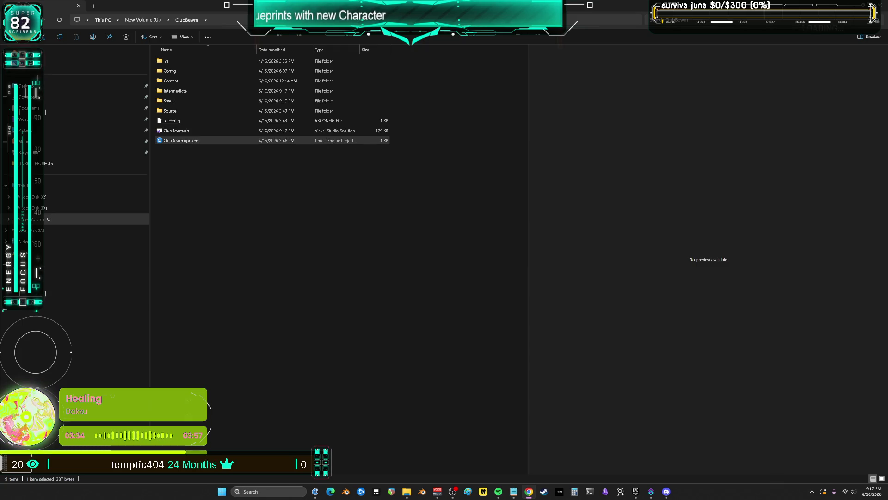
pyautogui.doubleClick(189, 131)
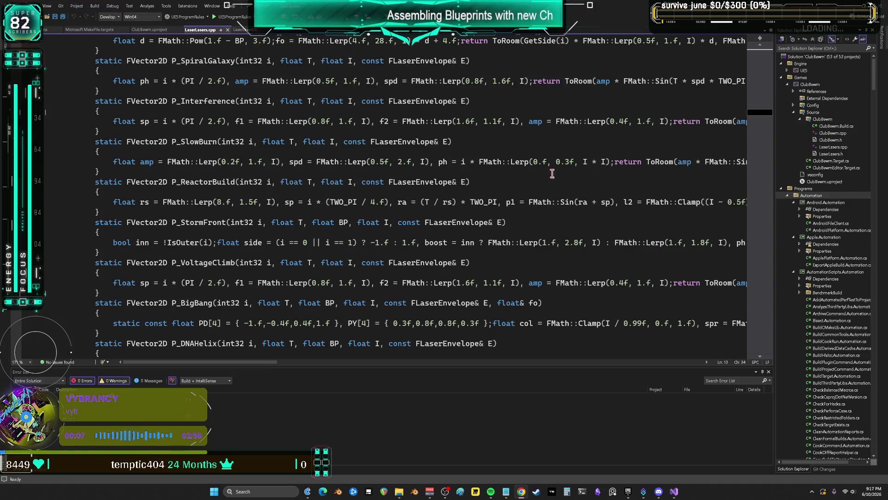
# Scope Solution Explorer to the ClubBewm project and start a Development Editor build.
pyautogui.click(816, 85)
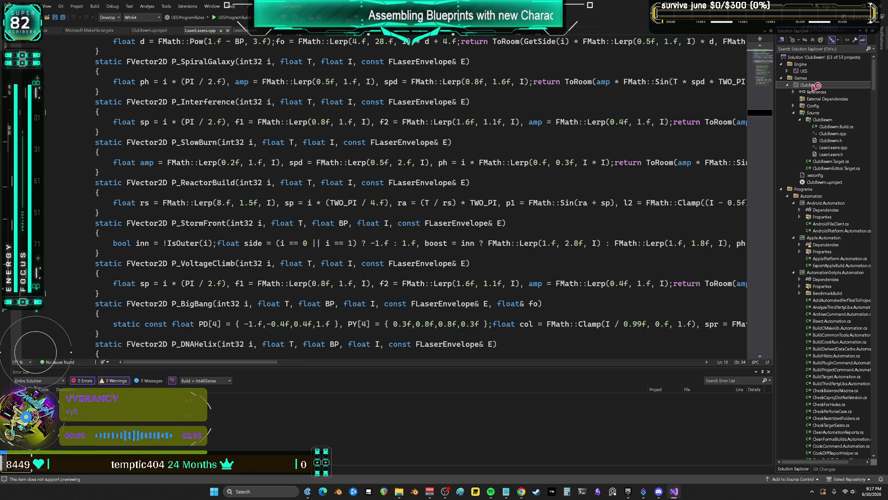
pyautogui.rightClick(817, 84)
pyautogui.click(814, 165)
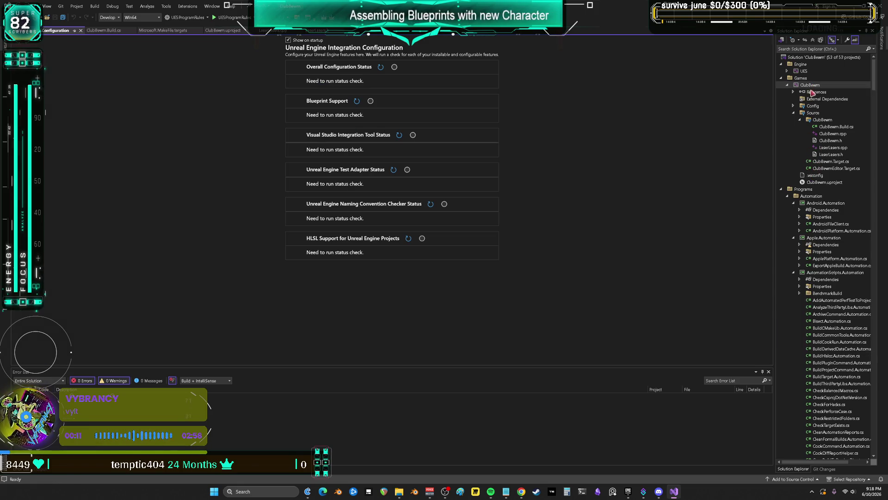
pyautogui.rightClick(810, 86)
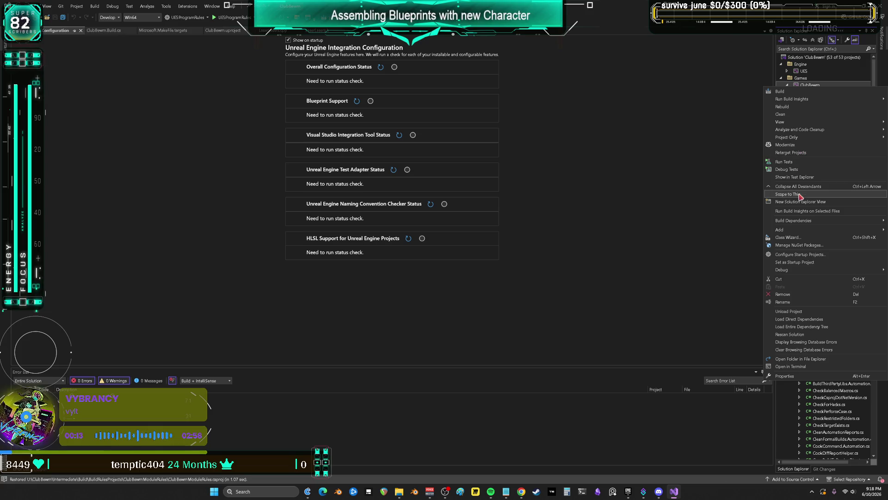
pyautogui.click(801, 196)
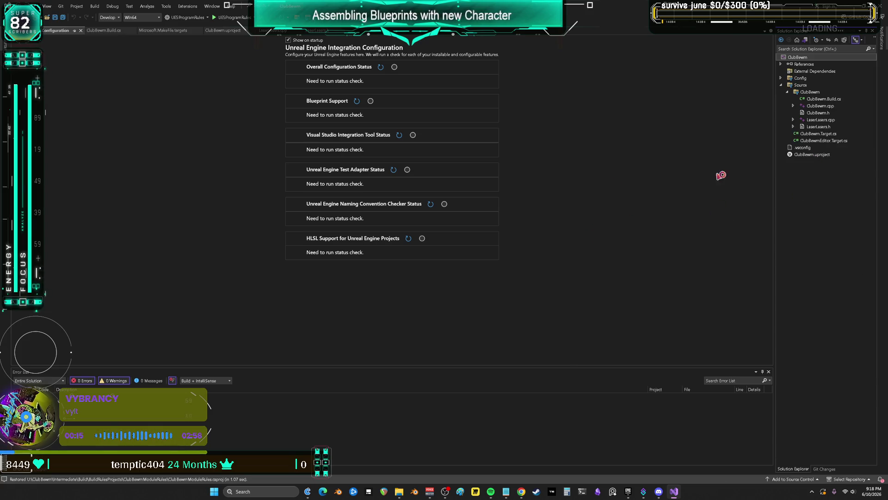
pyautogui.hotkey('ctrl', 'shift', 'b')
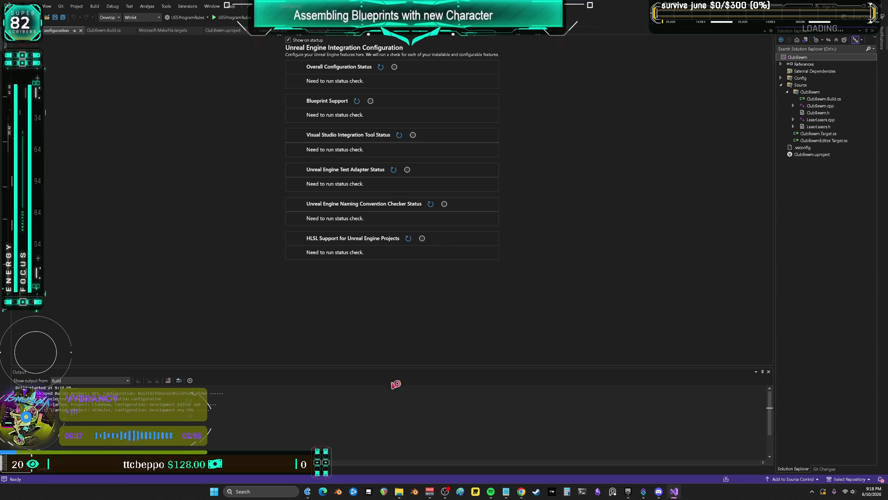
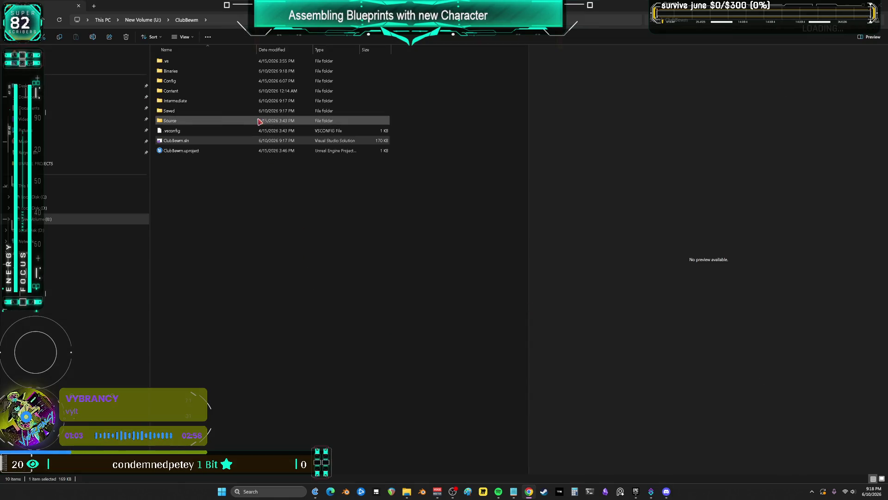
# Select ClubBewm.uproject in the ClubBewm folder to launch the project.
pyautogui.click(192, 150)
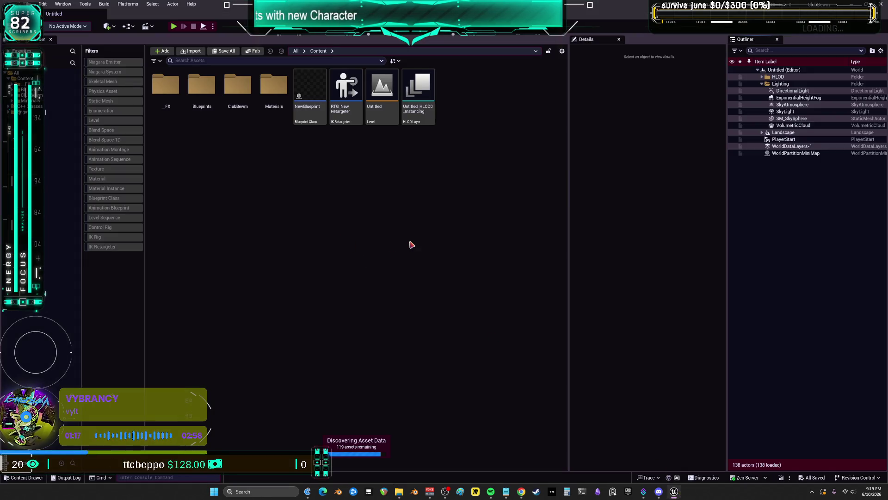
# Open NewBlueprint from the Content Browser and look over its EventGraph nodes.
pyautogui.doubleClick(309, 90)
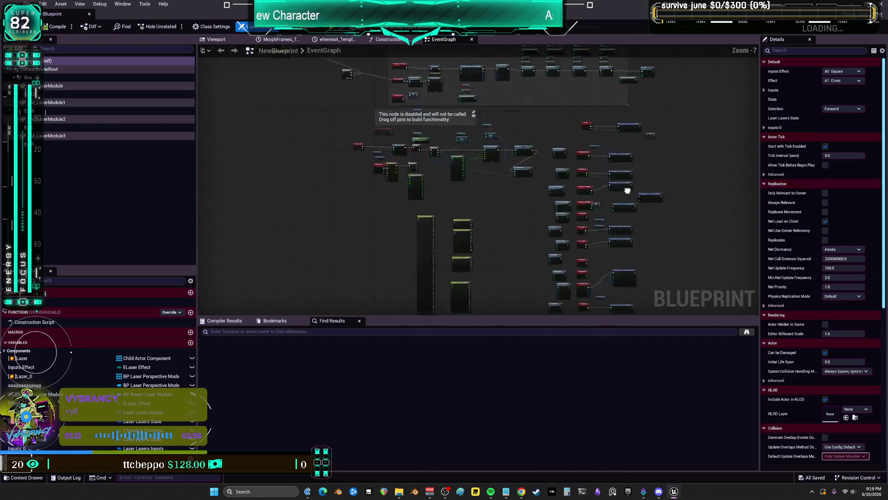
pyautogui.scroll(4, 627, 191)
pyautogui.moveTo(569, 227); pyautogui.dragTo(564, 227)
pyautogui.scroll(-3, 564, 227)
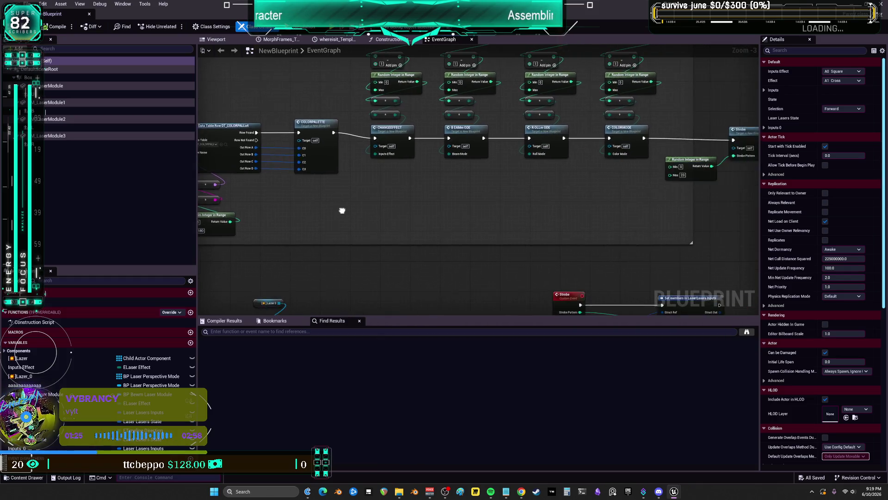
# View the animated red laser beams head-on in the 3D Viewport.
pyautogui.click(243, 38)
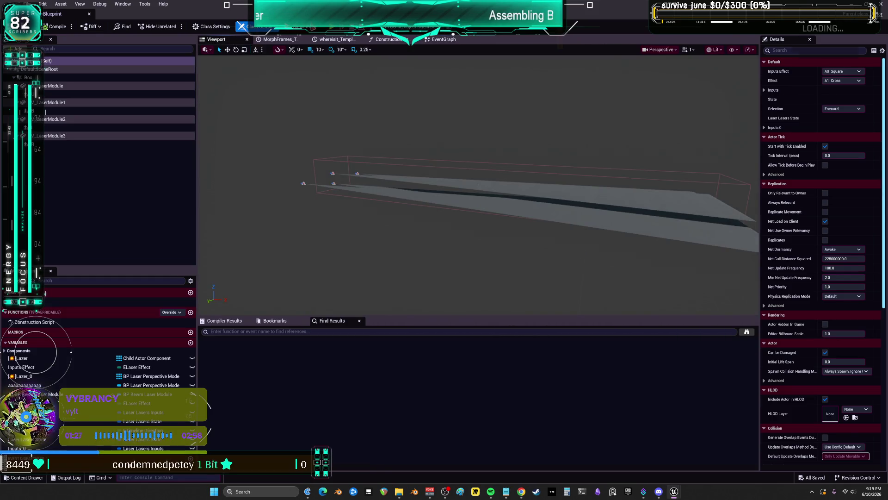
pyautogui.scroll(-5, 454, 218)
pyautogui.moveTo(533, 174)
pyautogui.mouseDown()
pyautogui.moveTo(442, 202)
pyautogui.moveTo(474, 212)
pyautogui.moveTo(527, 142)
pyautogui.moveTo(523, 192)
pyautogui.moveTo(489, 194)
pyautogui.moveTo(491, 299)
pyautogui.moveTo(487, 118)
pyautogui.moveTo(460, 143)
pyautogui.moveTo(502, 118)
pyautogui.moveTo(494, 105)
pyautogui.moveTo(494, 123)
pyautogui.mouseUp()
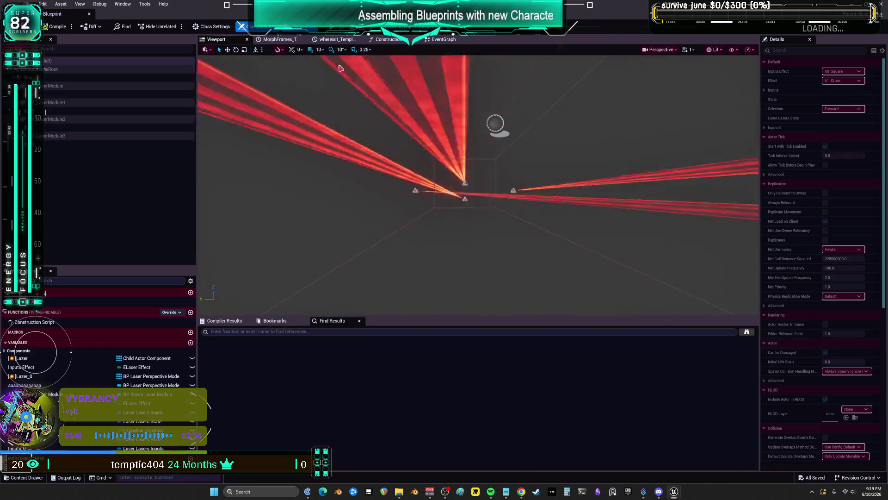
pyautogui.click(443, 40)
# Set the COLORPALETTE Set members node's Color Mode to 'Each laser its own color'.
pyautogui.scroll(5, 446, 201)
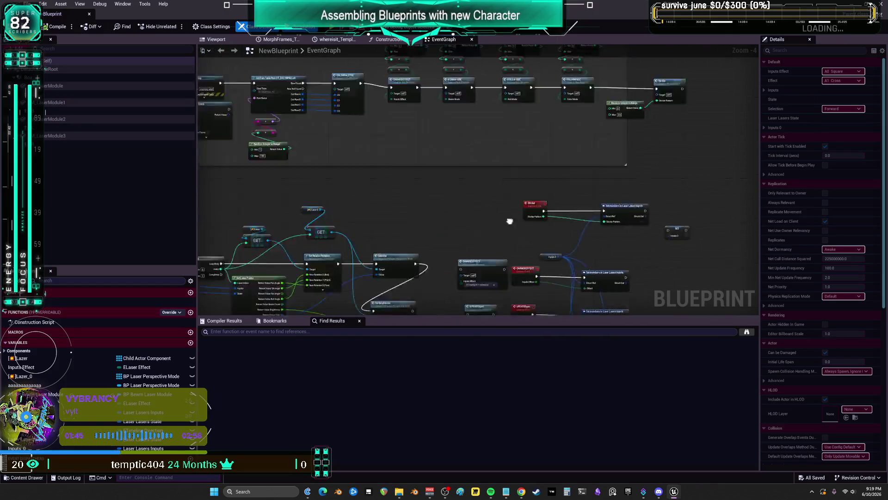
pyautogui.moveTo(374, 126)
pyautogui.mouseDown()
pyautogui.moveTo(554, 119)
pyautogui.moveTo(448, 110)
pyautogui.mouseUp()
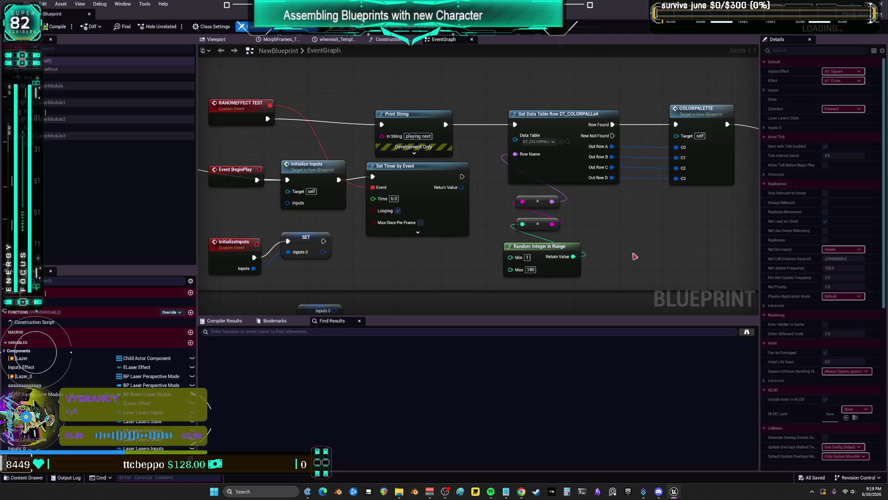
pyautogui.moveTo(631, 253); pyautogui.dragTo(470, 192)
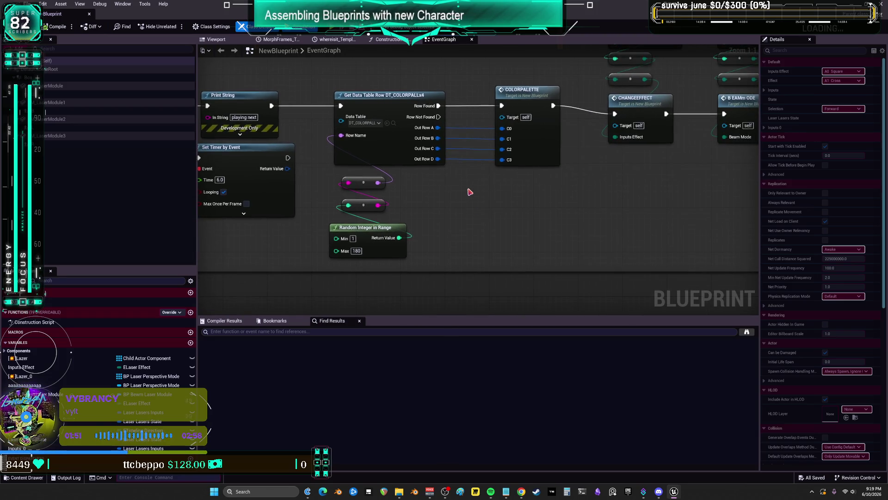
pyautogui.doubleClick(529, 97)
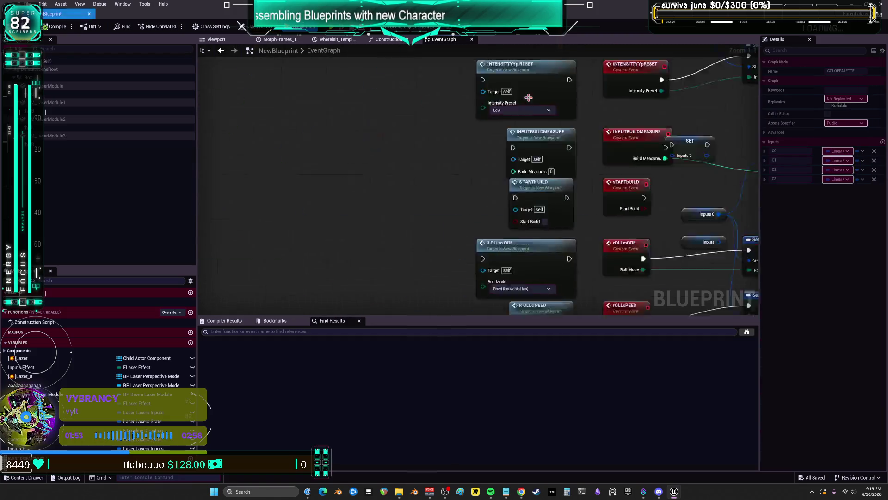
pyautogui.click(597, 113)
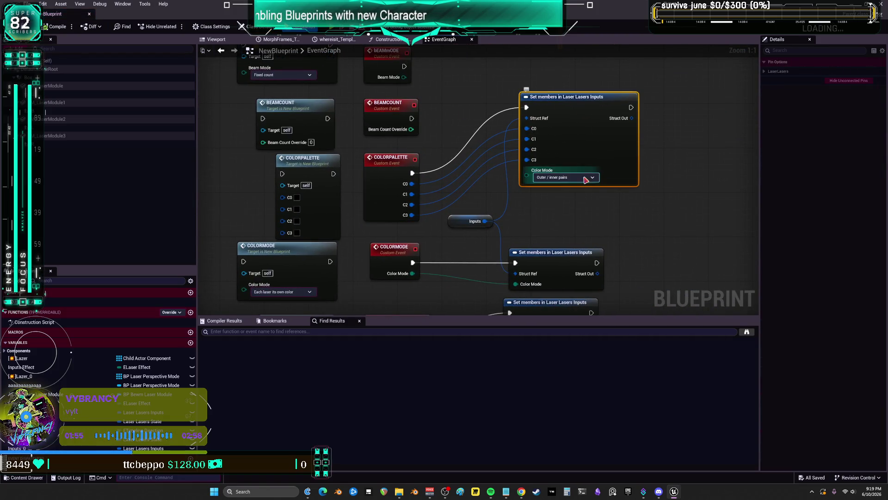
pyautogui.click(565, 177)
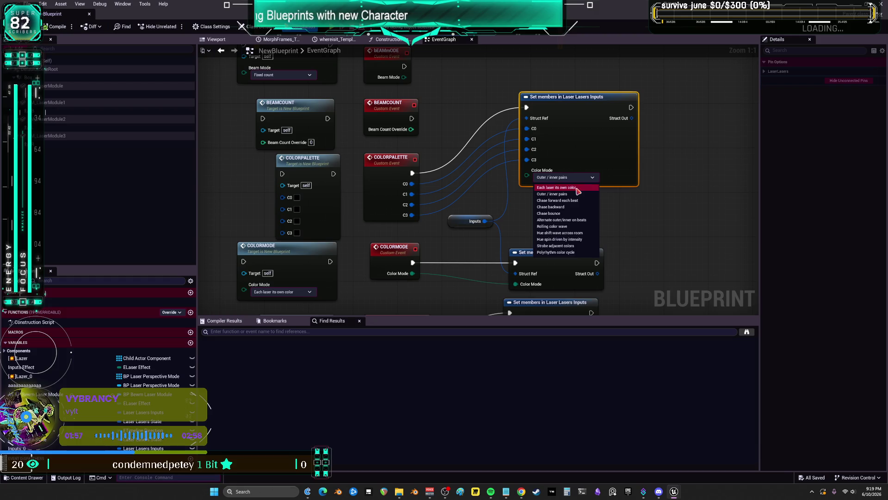
pyautogui.click(577, 189)
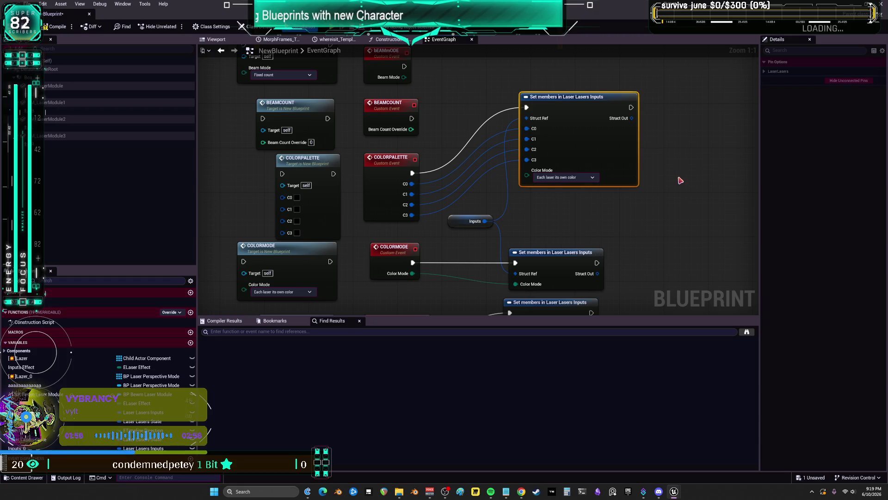
pyautogui.click(465, 227)
pyautogui.scroll(-3, 465, 226)
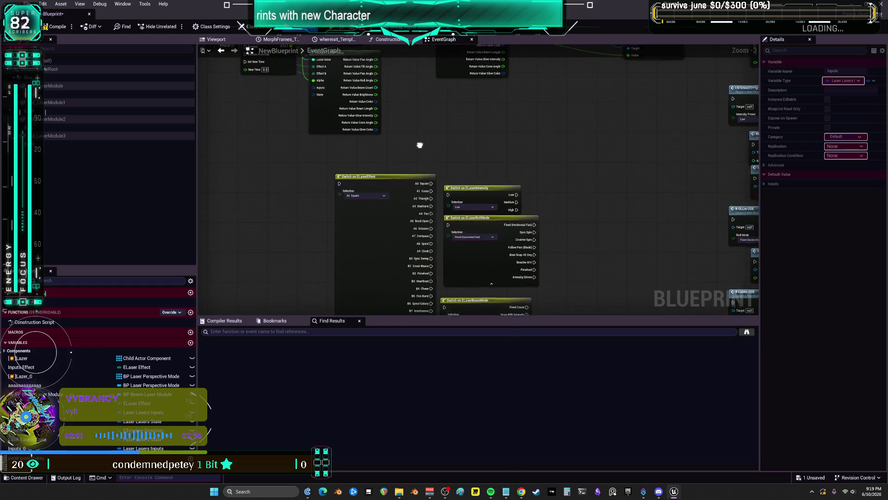
pyautogui.scroll(3, 351, 115)
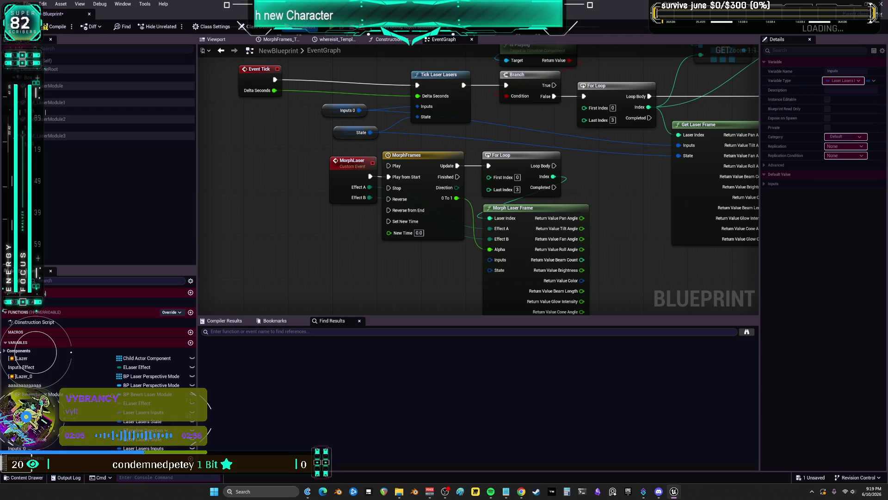
# Place an Inputs getter node beside the existing Inputs 0 getter.
pyautogui.moveTo(351, 113)
pyautogui.mouseDown()
pyautogui.moveTo(446, 125)
pyautogui.moveTo(288, 137)
pyautogui.mouseUp()
pyautogui.press('Delete')
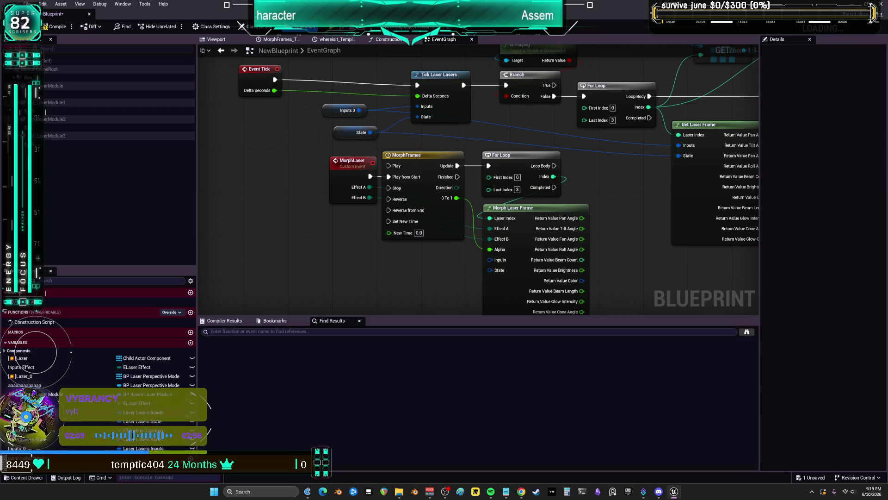
pyautogui.hotkey('ctrl', 'z')
pyautogui.moveTo(359, 111)
pyautogui.mouseDown()
pyautogui.moveTo(353, 127)
pyautogui.moveTo(354, 118)
pyautogui.mouseUp()
pyautogui.press('Delete')
pyautogui.hotkey('ctrl', 'z')
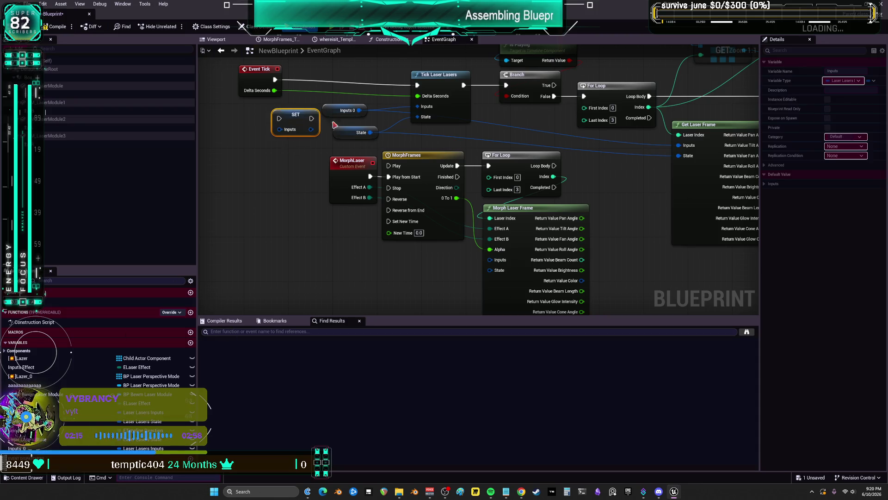
pyautogui.hotkey('ctrl', 'z')
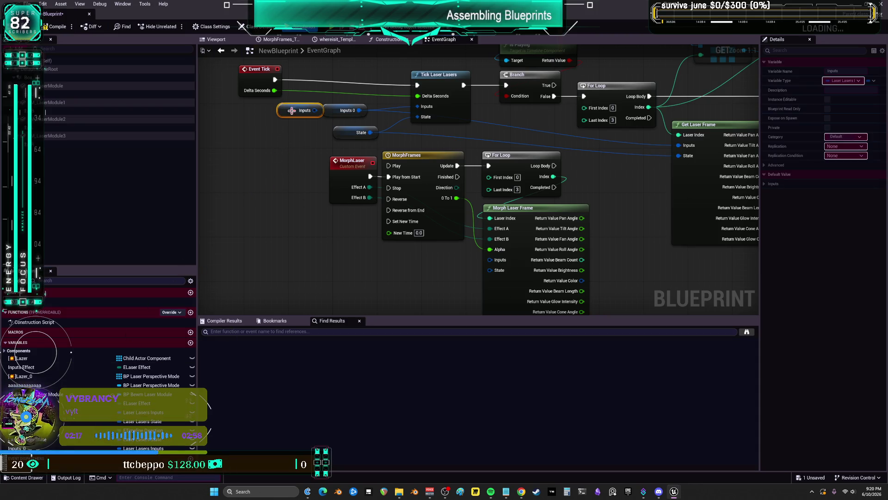
pyautogui.moveTo(348, 110)
pyautogui.mouseDown()
pyautogui.moveTo(319, 110)
pyautogui.moveTo(344, 110)
pyautogui.mouseUp()
# Move the Inputs 0 wires near the Strobe and CHANGEEFFECT events onto a pasted Inputs getter.
pyautogui.moveTo(570, 132); pyautogui.dragTo(411, 223)
pyautogui.moveTo(293, 223)
pyautogui.mouseDown()
pyautogui.moveTo(429, 151)
pyautogui.moveTo(404, 139)
pyautogui.mouseUp()
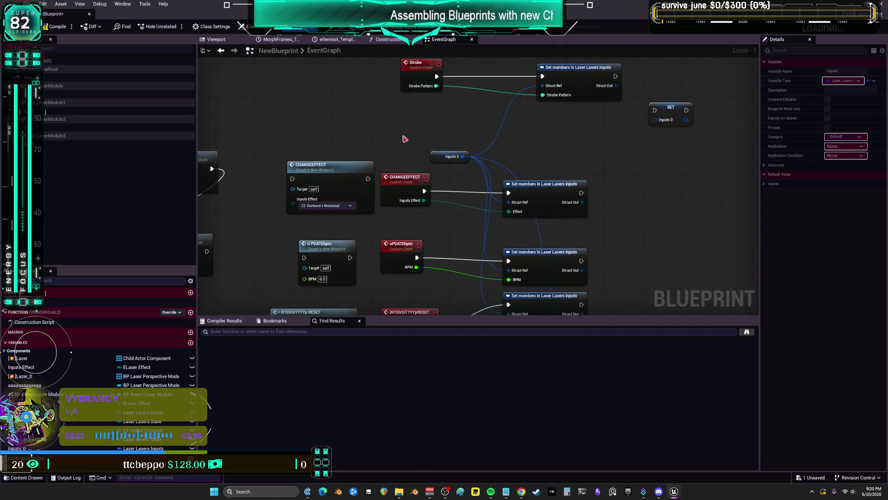
pyautogui.hotkey('ctrl', 'c')
pyautogui.hotkey('ctrl', 'v')
pyautogui.moveTo(462, 156)
pyautogui.mouseDown()
pyautogui.moveTo(475, 140)
pyautogui.moveTo(462, 155)
pyautogui.moveTo(476, 74)
pyautogui.moveTo(503, 191)
pyautogui.moveTo(475, 183)
pyautogui.moveTo(461, 199)
pyautogui.mouseUp()
pyautogui.hotkey('ctrl', 'z')
pyautogui.click(447, 175)
pyautogui.press('Delete')
# Delete the leftover Inputs 0 getter near the BeginPlay and Set Timer nodes.
pyautogui.scroll(-3, 416, 200)
pyautogui.scroll(5, 416, 200)
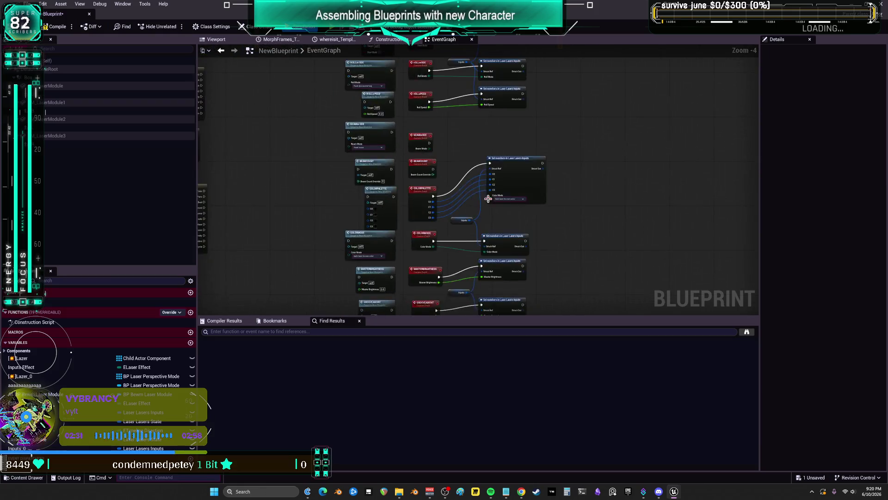
pyautogui.scroll(-4, 453, 112)
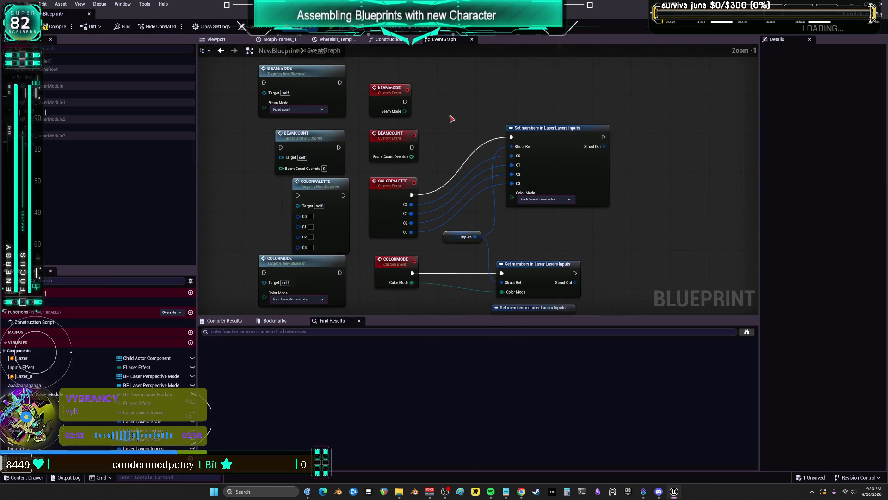
pyautogui.moveTo(410, 169); pyautogui.dragTo(491, 318)
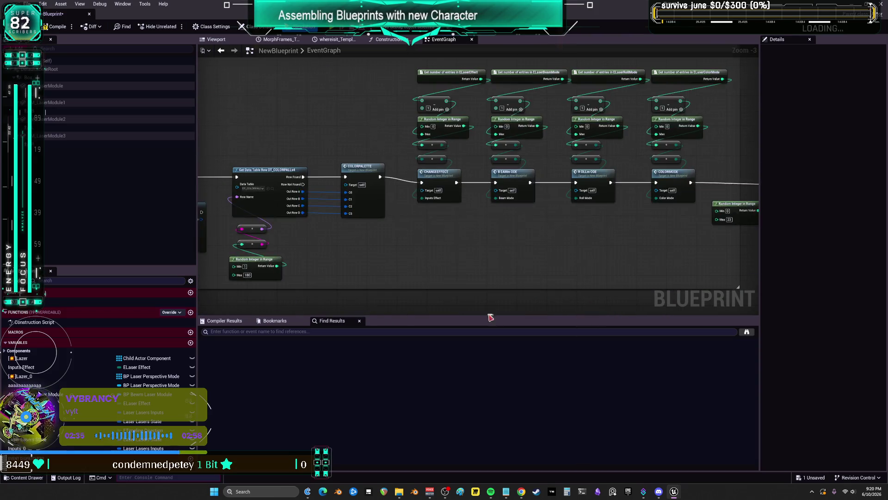
pyautogui.moveTo(539, 185); pyautogui.dragTo(328, 186)
pyautogui.moveTo(203, 204); pyautogui.dragTo(539, 206)
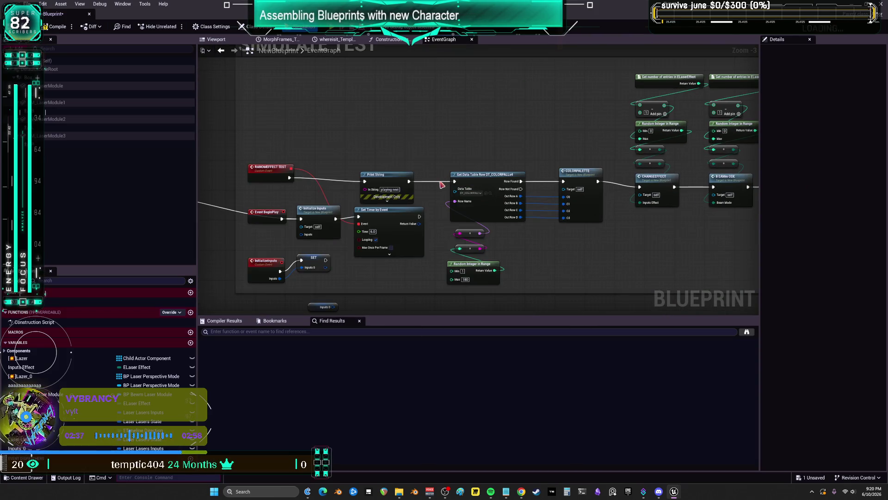
pyautogui.moveTo(385, 177)
pyautogui.mouseDown()
pyautogui.moveTo(426, 208)
pyautogui.moveTo(433, 192)
pyautogui.mouseUp()
pyautogui.scroll(2, 462, 215)
pyautogui.press('Delete')
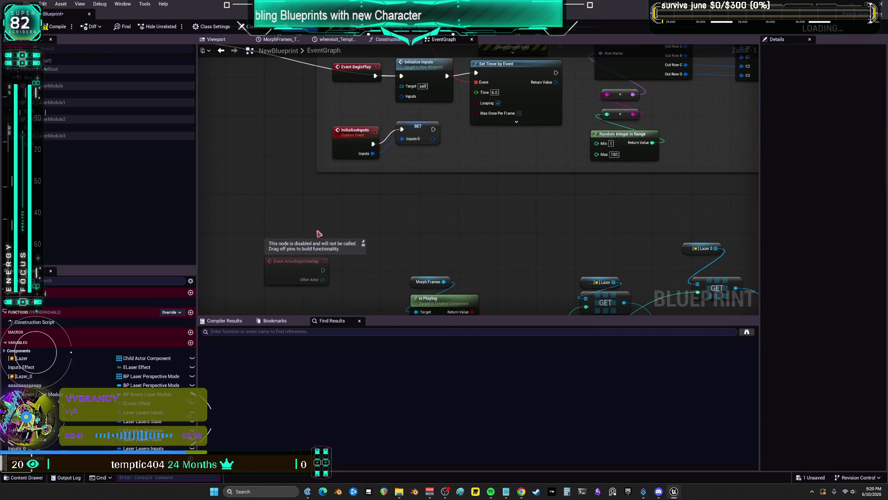
# Feed InitializeInputs' Inputs into a new Set Inputs node, replacing the old SET Inputs 0 node.
pyautogui.moveTo(373, 155); pyautogui.dragTo(416, 181)
pyautogui.write('set inputs')
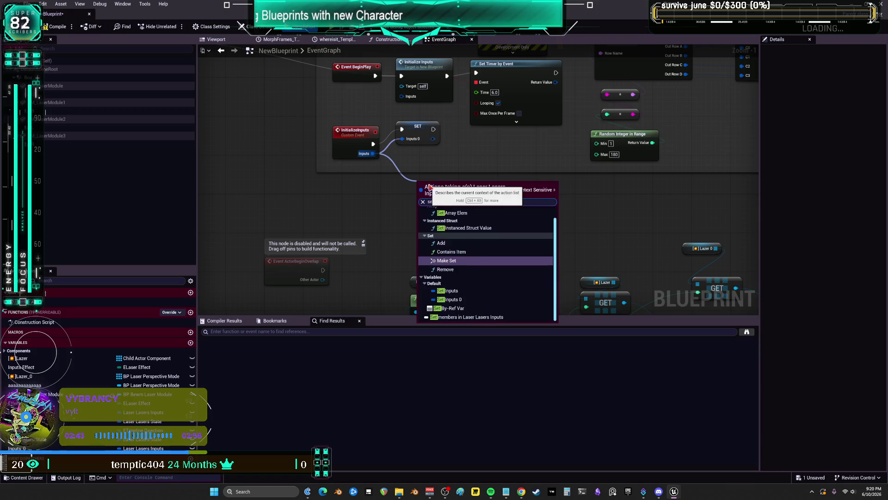
pyautogui.press('Return')
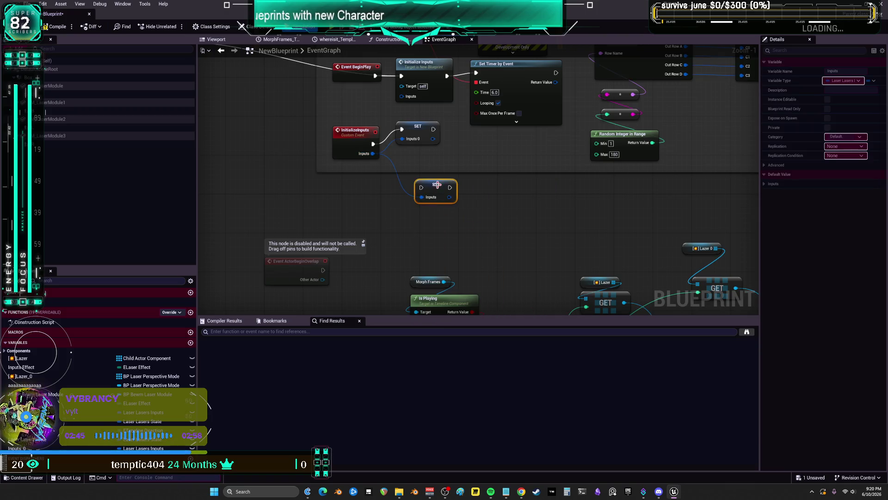
pyautogui.click(416, 131)
pyautogui.press('Delete')
pyautogui.moveTo(426, 187); pyautogui.dragTo(402, 134)
pyautogui.scroll(-3, 463, 127)
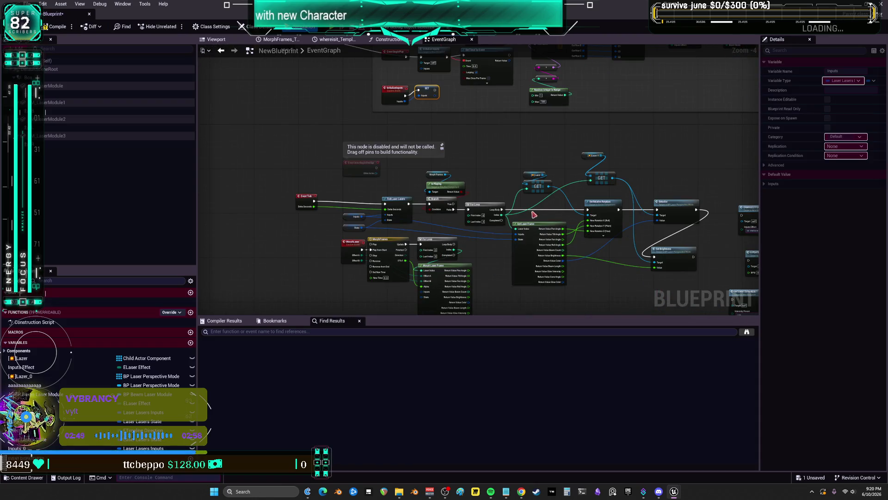
# Delete the in-use Inputs_0 variable, confirming the warning.
pyautogui.press('Delete')
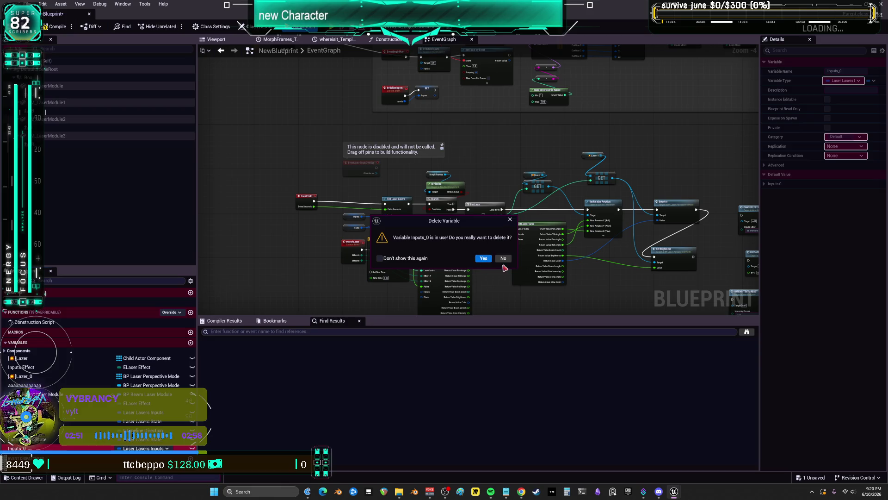
pyautogui.press('Return')
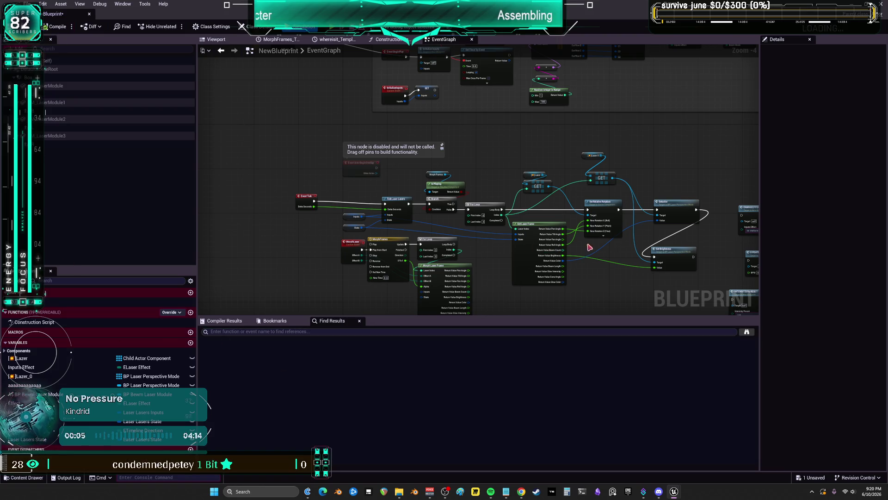
pyautogui.moveTo(632, 156)
pyautogui.mouseDown()
pyautogui.moveTo(631, 234)
pyautogui.moveTo(388, 297)
pyautogui.moveTo(416, 232)
pyautogui.mouseUp()
# Wire INPUTBUILDMEASURE's execution pin into its Set members node.
pyautogui.scroll(3, 408, 153)
pyautogui.moveTo(335, 119); pyautogui.dragTo(423, 122)
pyautogui.moveTo(574, 153)
pyautogui.mouseDown()
pyautogui.moveTo(567, 251)
pyautogui.moveTo(562, 102)
pyautogui.mouseUp()
pyautogui.moveTo(562, 250); pyautogui.dragTo(552, 91)
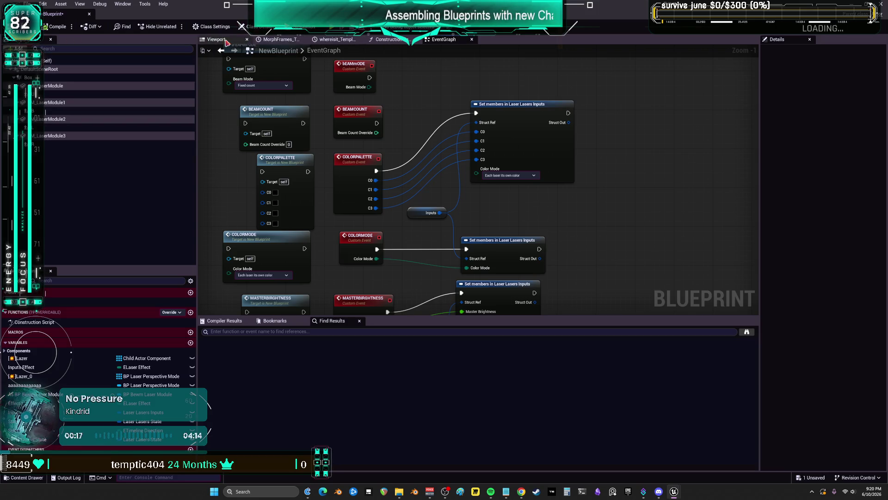
# Compile the blueprint and check the Inputs defaults and red laser preview.
pyautogui.click(225, 41)
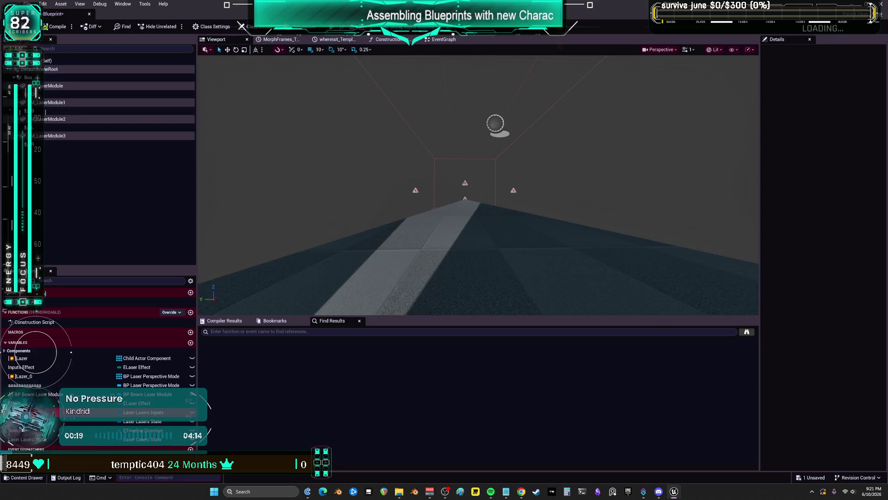
pyautogui.click(764, 184)
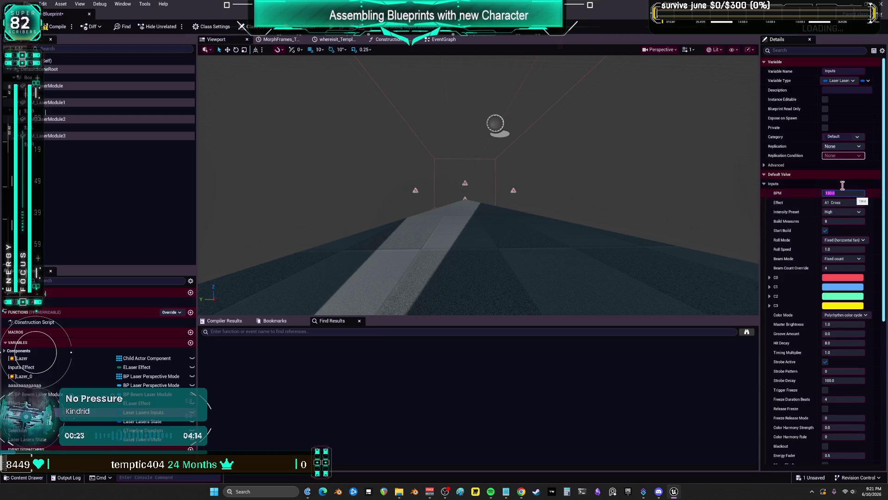
pyautogui.click(55, 27)
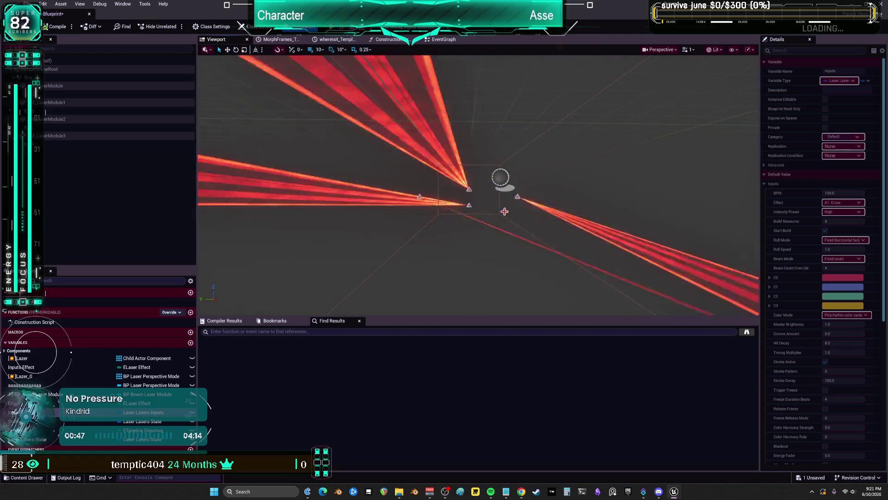
pyautogui.click(443, 40)
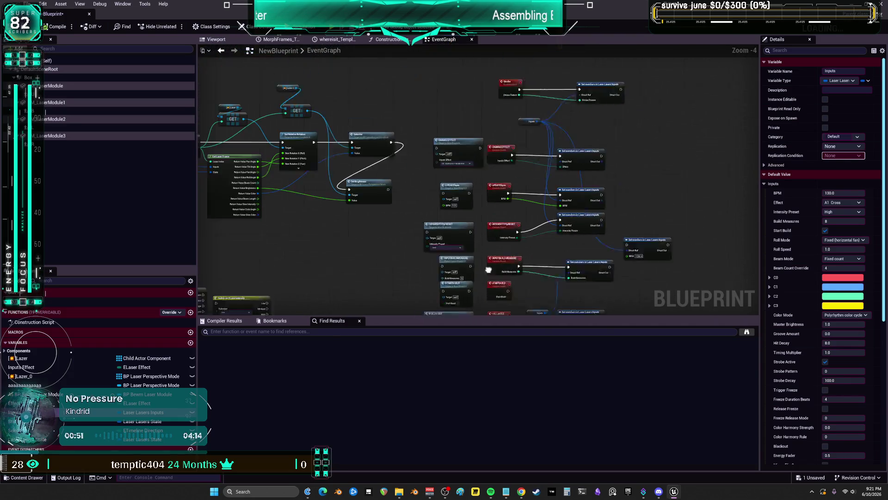
# In setcolor, recombine the laser_color R/G/B/A pins into one Value wired from setcolor.
pyautogui.scroll(4, 399, 158)
pyautogui.doubleClick(501, 96)
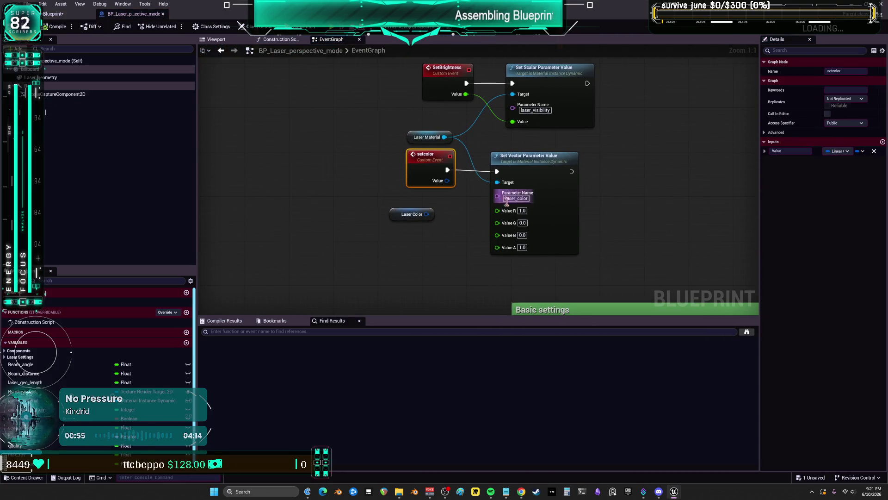
pyautogui.rightClick(507, 213)
pyautogui.click(526, 250)
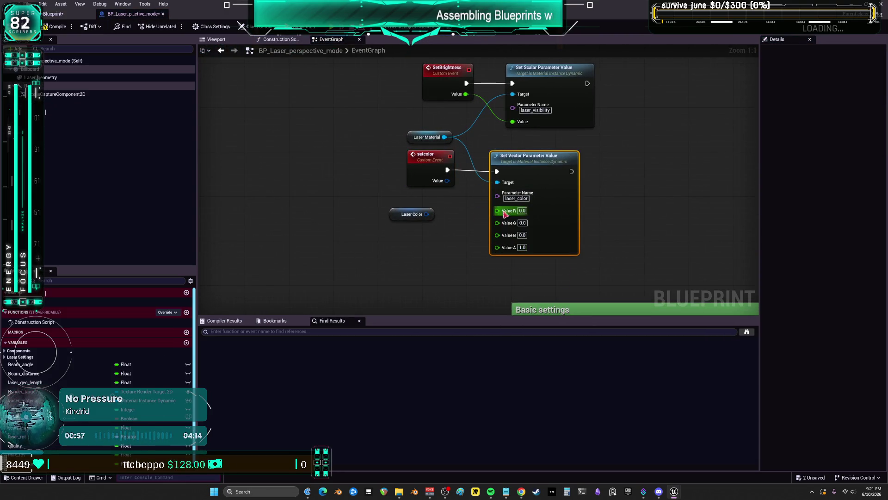
pyautogui.rightClick(496, 214)
pyautogui.click(529, 242)
pyautogui.moveTo(448, 180); pyautogui.dragTo(499, 212)
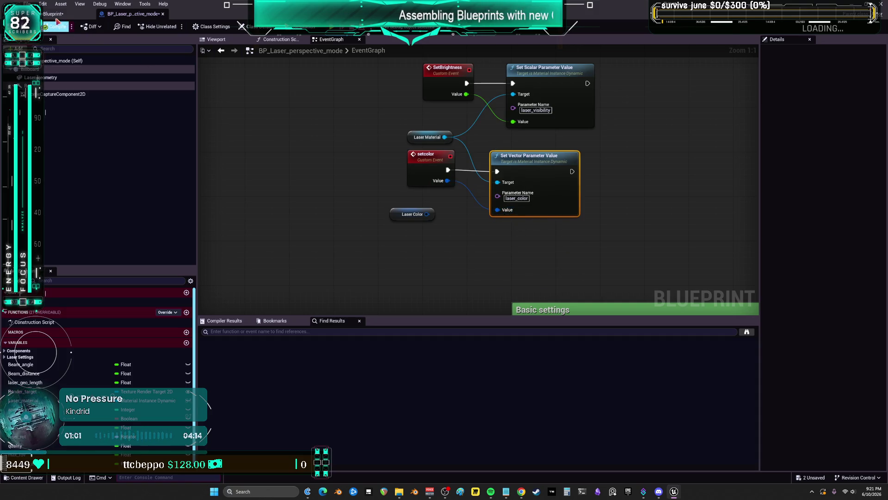
pyautogui.click(64, 15)
pyautogui.click(216, 39)
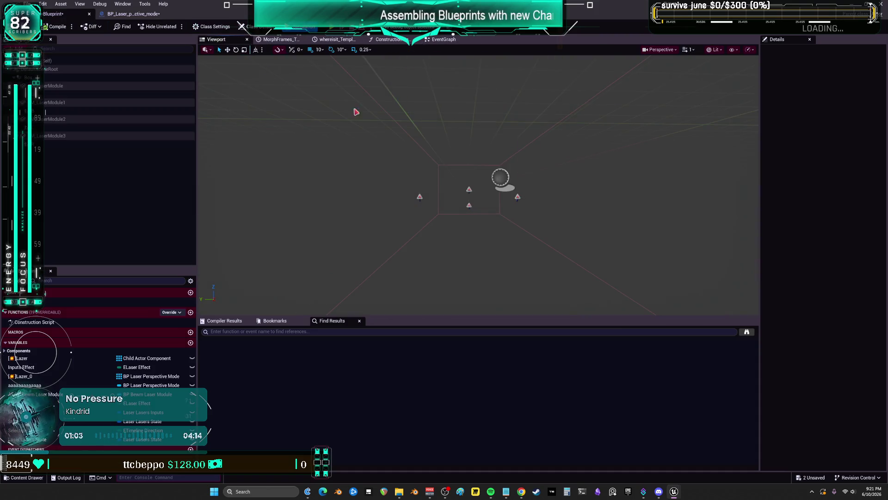
# Orbit the laser preview, widen the Details panel, and show the Inputs variable's defaults.
pyautogui.moveTo(510, 191)
pyautogui.mouseDown()
pyautogui.moveTo(490, 190)
pyautogui.moveTo(481, 209)
pyautogui.mouseUp()
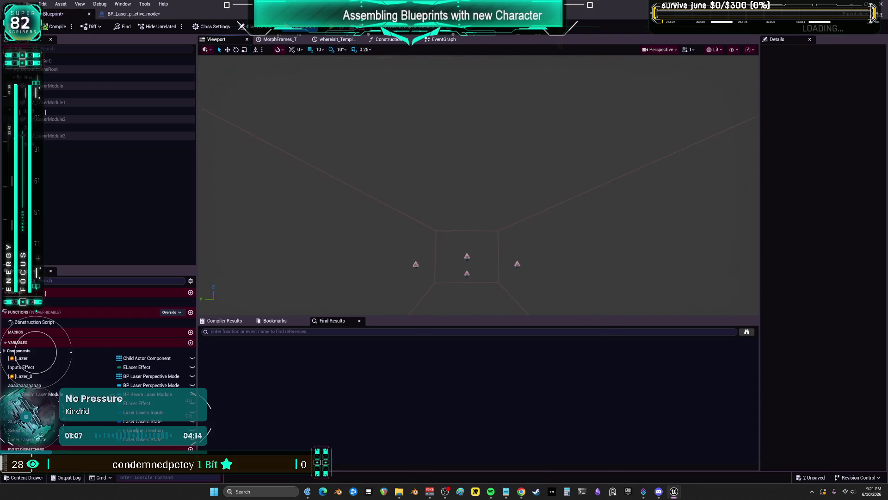
pyautogui.moveTo(481, 209); pyautogui.dragTo(483, 209)
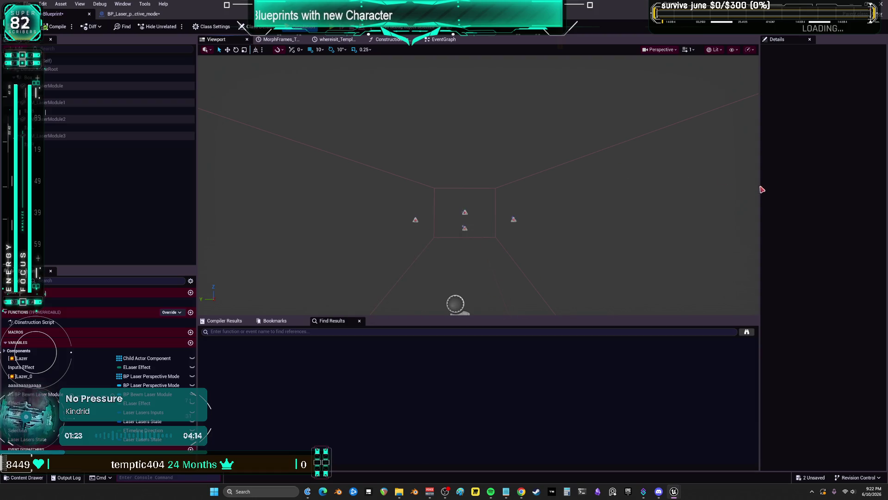
pyautogui.moveTo(762, 190); pyautogui.dragTo(614, 185)
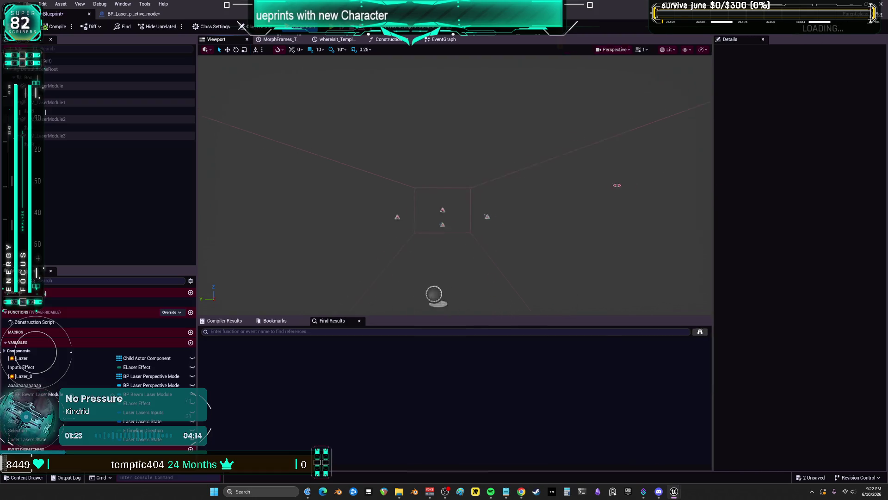
pyautogui.click(59, 414)
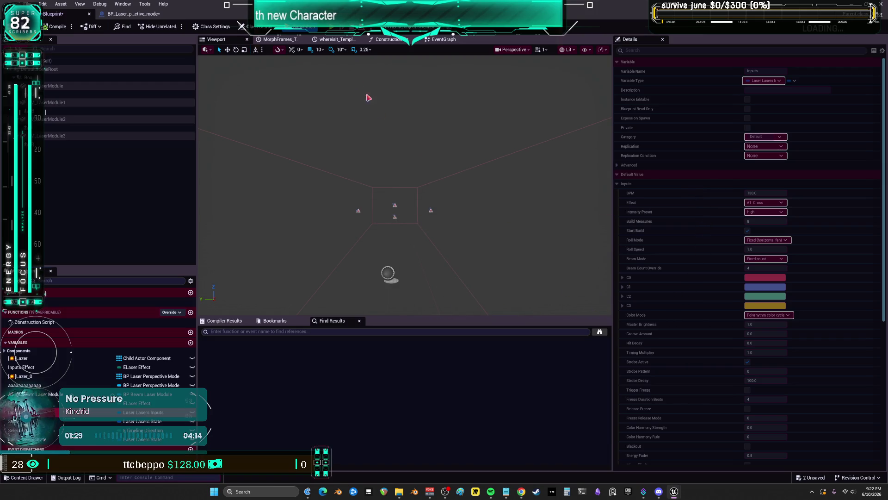
pyautogui.scroll(-3, 695, 324)
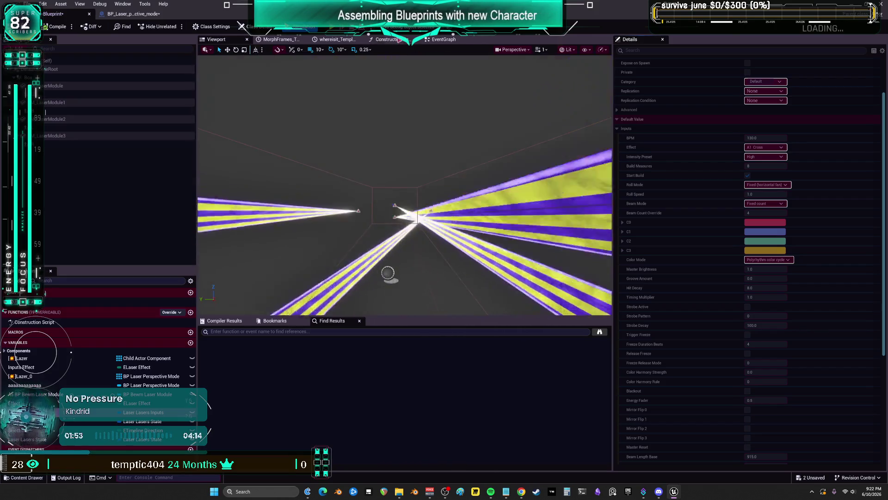
# Survey the Tick, Morph Laser Frame and switch nodes, then select the Laser Lasers State variable.
pyautogui.click(441, 41)
pyautogui.scroll(-4, 431, 57)
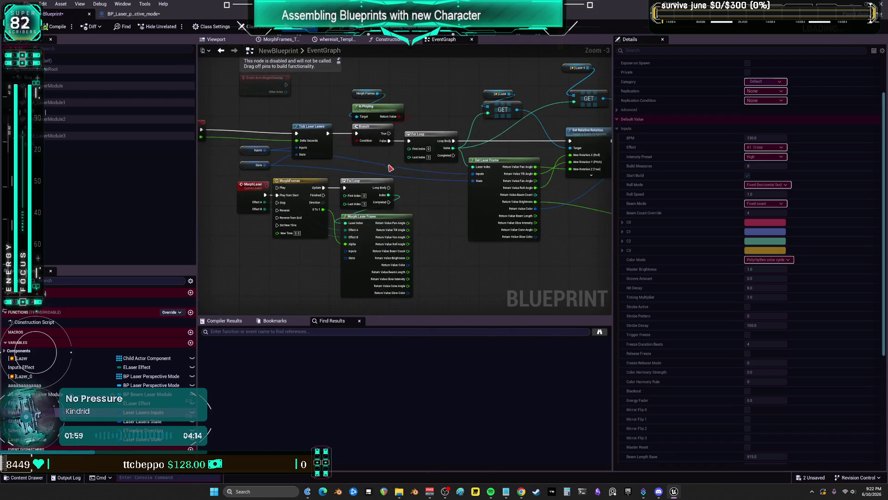
pyautogui.scroll(3, 389, 177)
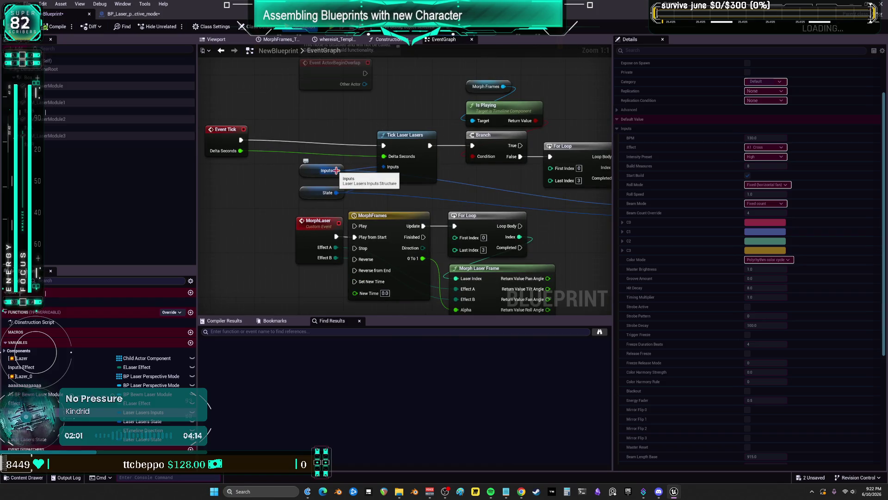
pyautogui.scroll(-3, 366, 114)
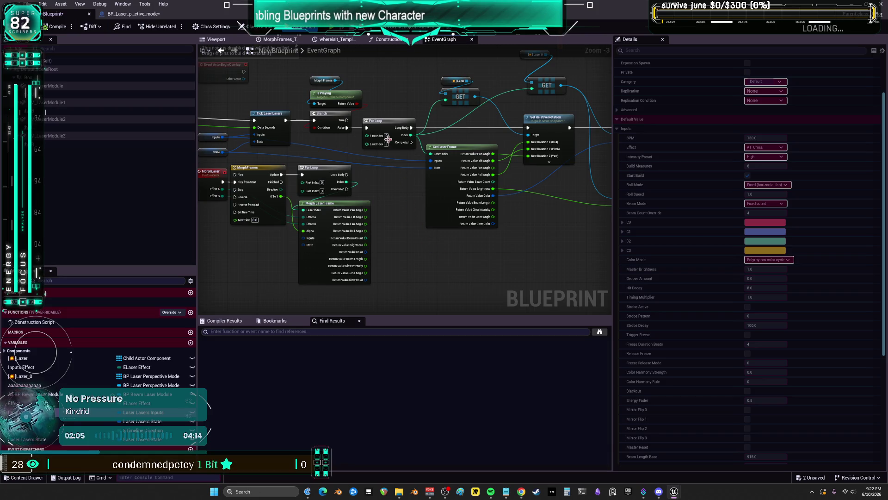
pyautogui.scroll(-1, 398, 129)
pyautogui.scroll(2, 391, 135)
pyautogui.moveTo(391, 115); pyautogui.dragTo(467, 79)
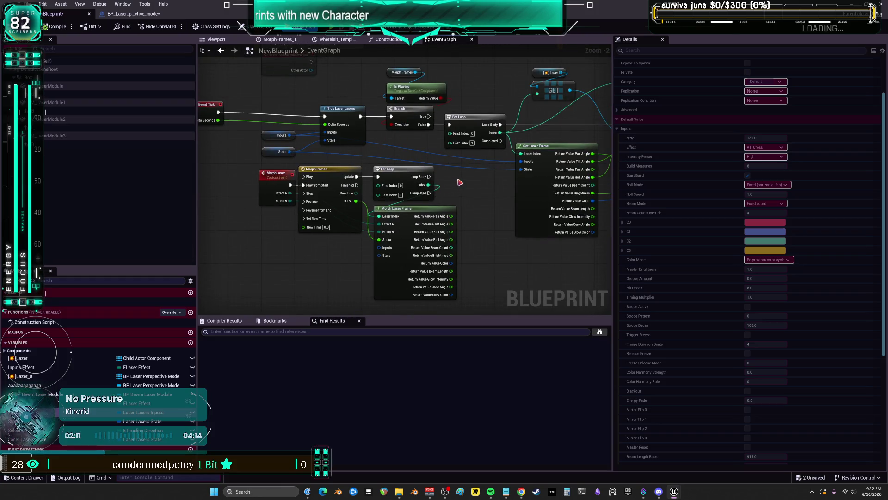
pyautogui.moveTo(460, 182); pyautogui.dragTo(451, 192)
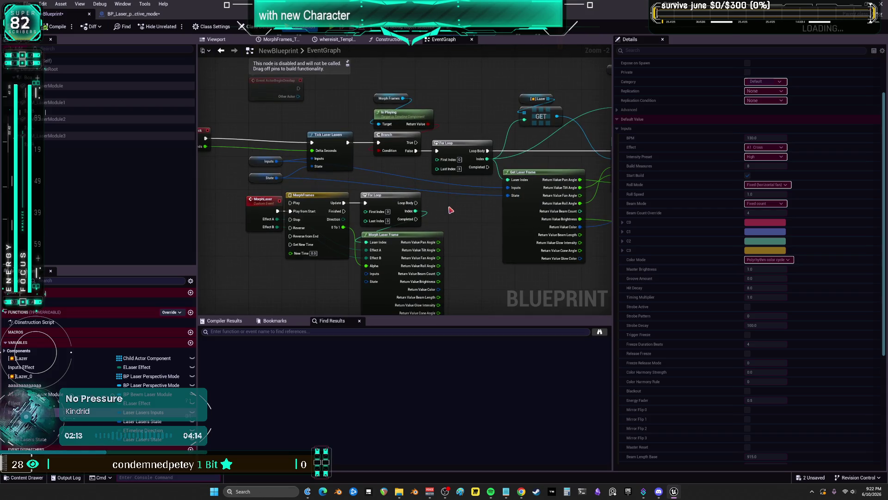
pyautogui.moveTo(453, 221)
pyautogui.mouseDown()
pyautogui.moveTo(329, 197)
pyautogui.moveTo(78, 224)
pyautogui.moveTo(427, 198)
pyautogui.moveTo(468, 178)
pyautogui.mouseUp()
pyautogui.scroll(-1, 451, 222)
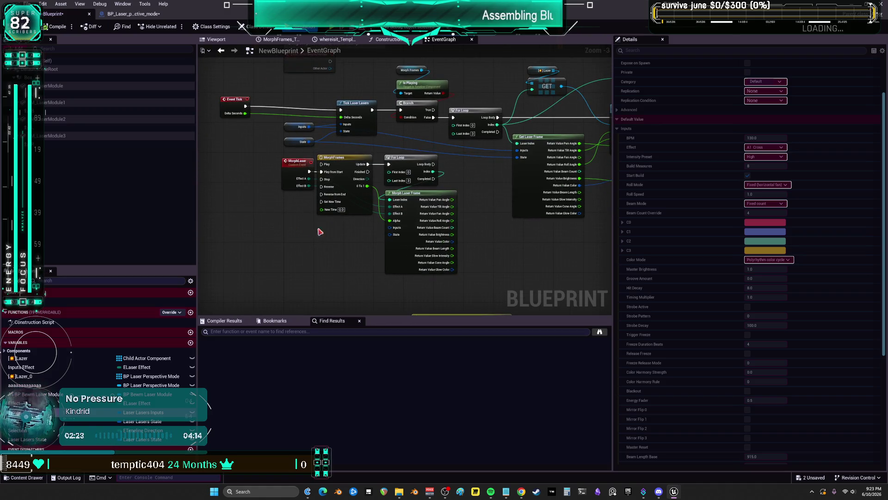
pyautogui.moveTo(331, 244); pyautogui.dragTo(343, 194)
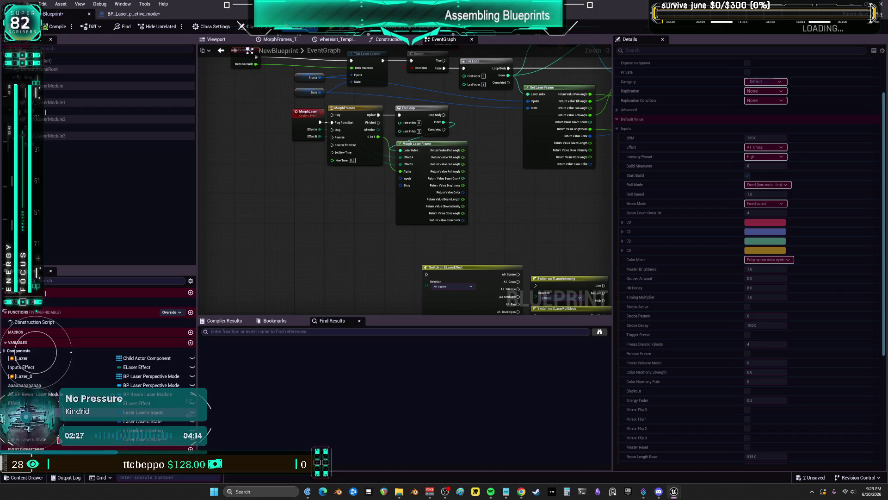
pyautogui.click(58, 438)
# Find references to Laser Lasers State, trying deletions and undoing the last one.
pyautogui.rightClick(56, 443)
pyautogui.click(153, 412)
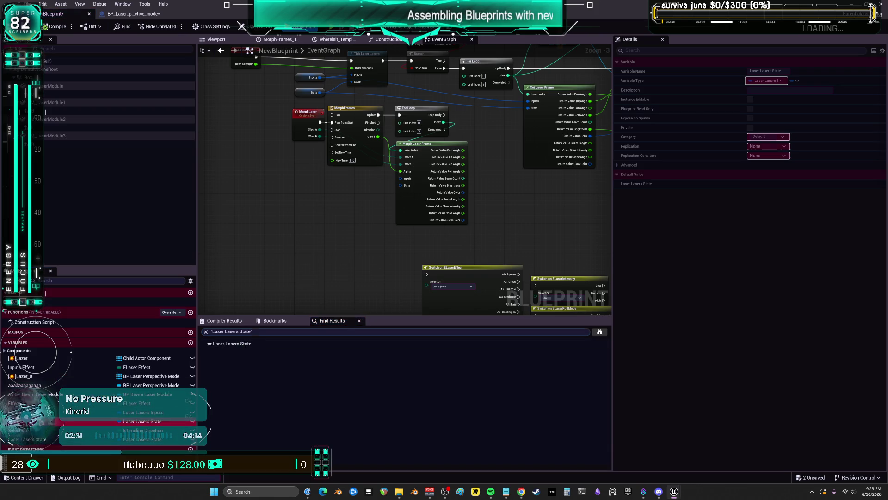
pyautogui.press('Delete')
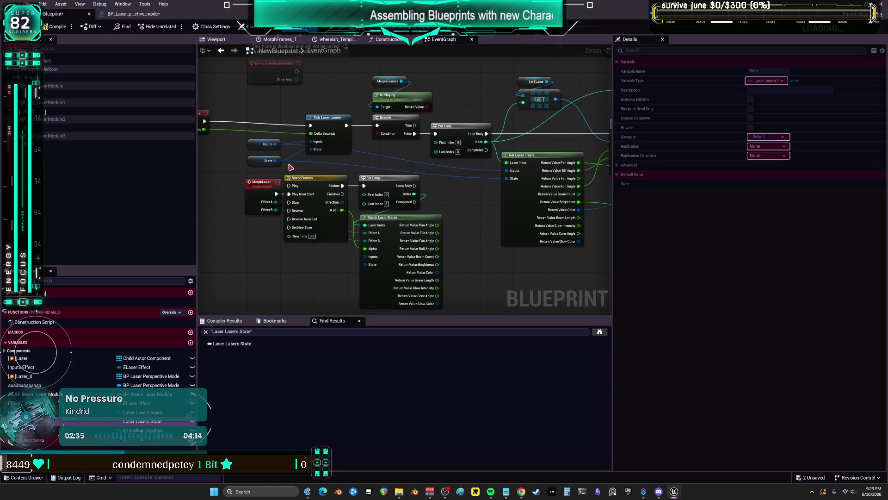
pyautogui.press('Delete')
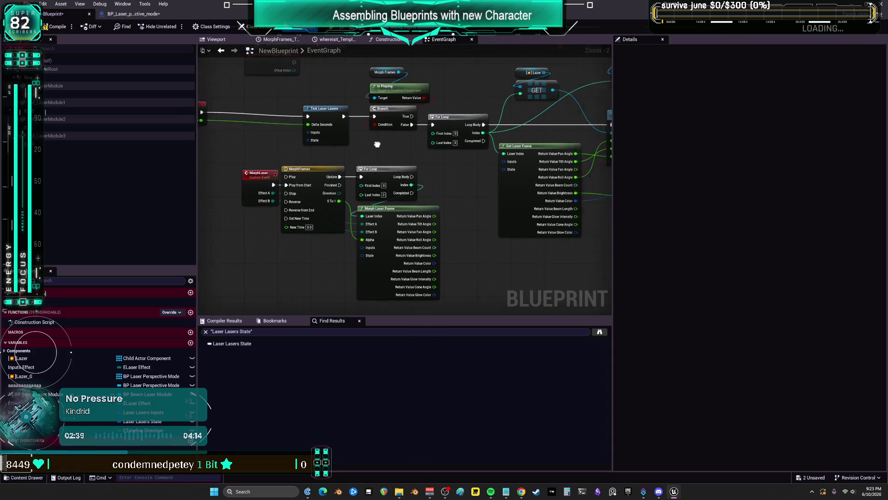
pyautogui.scroll(-2, 377, 143)
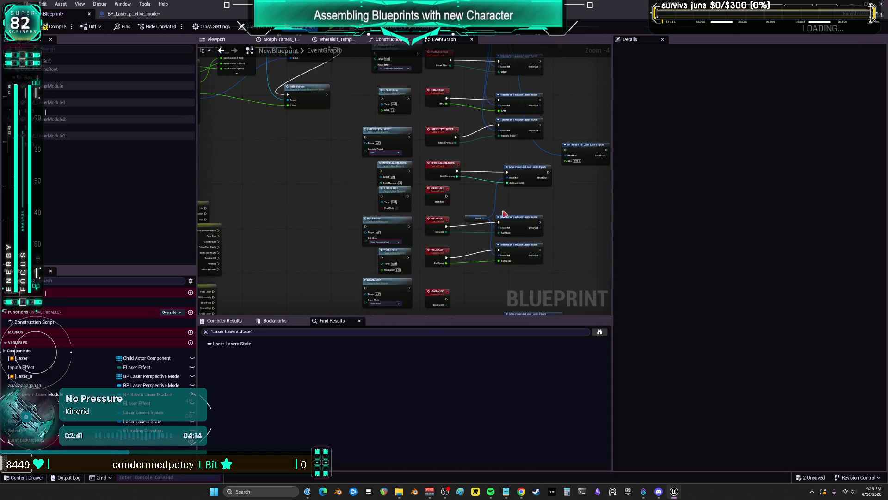
pyautogui.moveTo(475, 192)
pyautogui.mouseDown()
pyautogui.moveTo(470, 202)
pyautogui.moveTo(465, 184)
pyautogui.mouseUp()
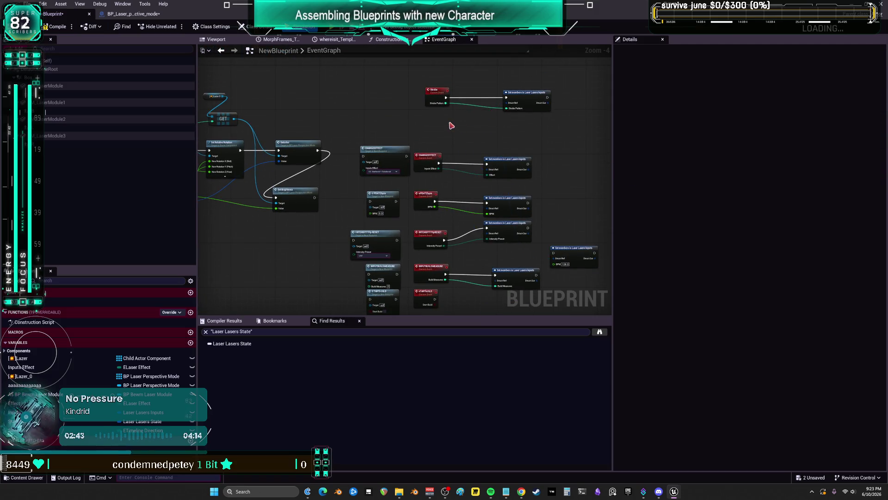
pyautogui.scroll(-3, 403, 107)
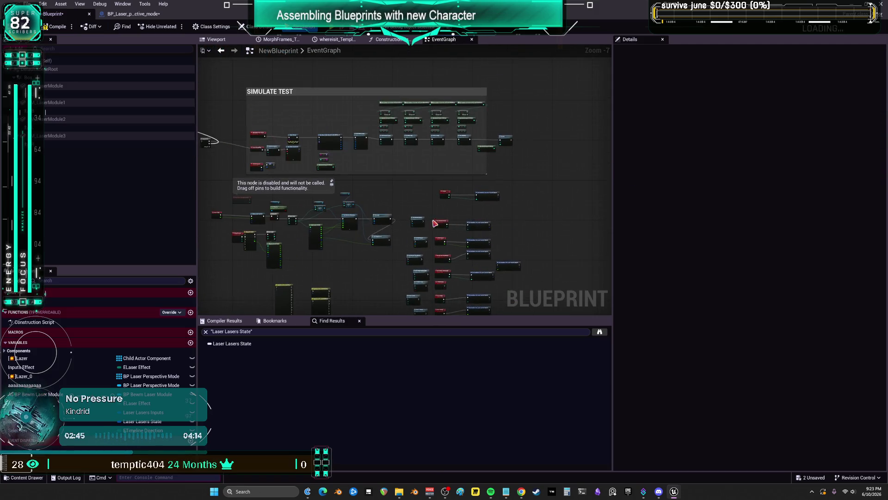
pyautogui.scroll(5, 443, 211)
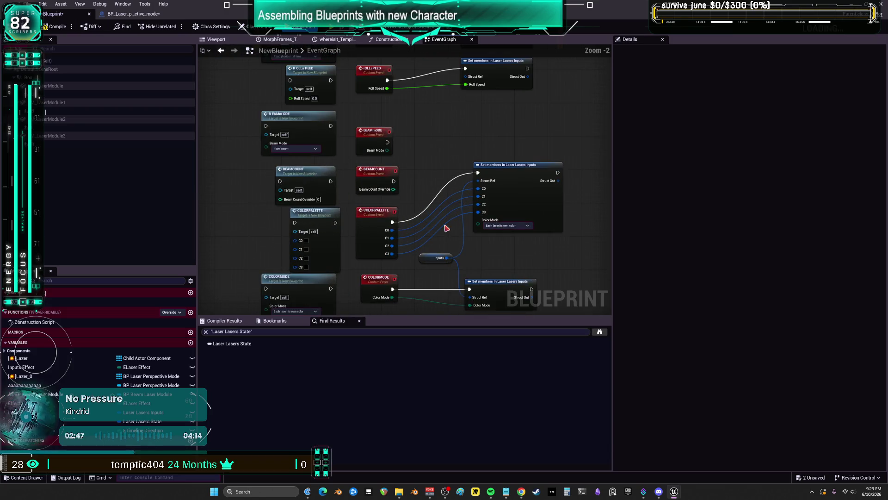
pyautogui.scroll(-3, 446, 243)
pyautogui.hotkey('ctrl', 'z')
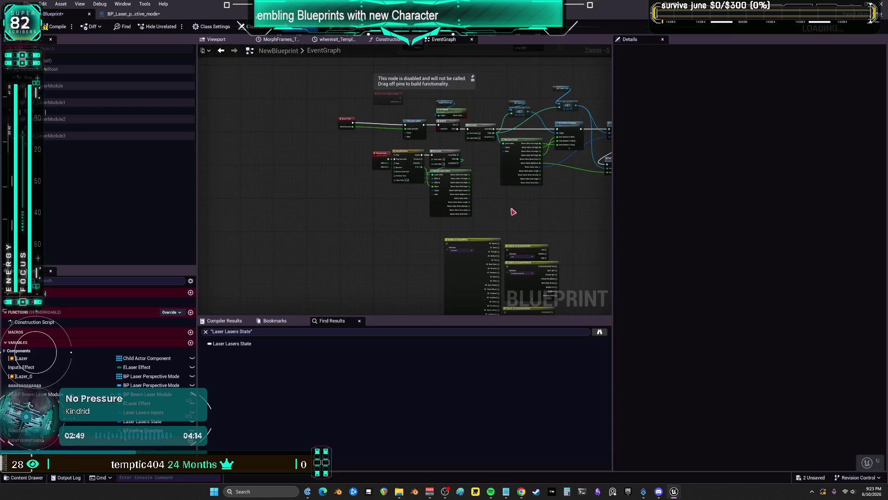
# Break the links on the Inputs node near ROLLMODE and recompile the blueprint.
pyautogui.moveTo(523, 194); pyautogui.dragTo(458, 250)
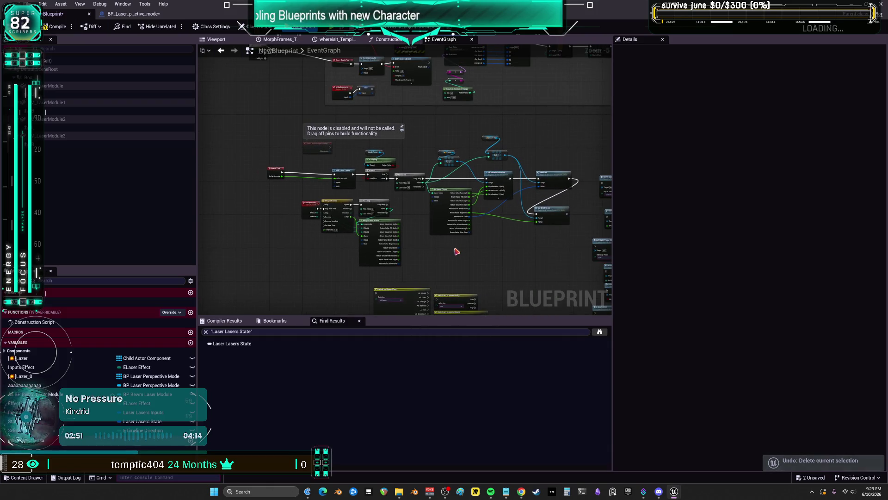
pyautogui.scroll(-4, 417, 168)
pyautogui.scroll(8, 464, 181)
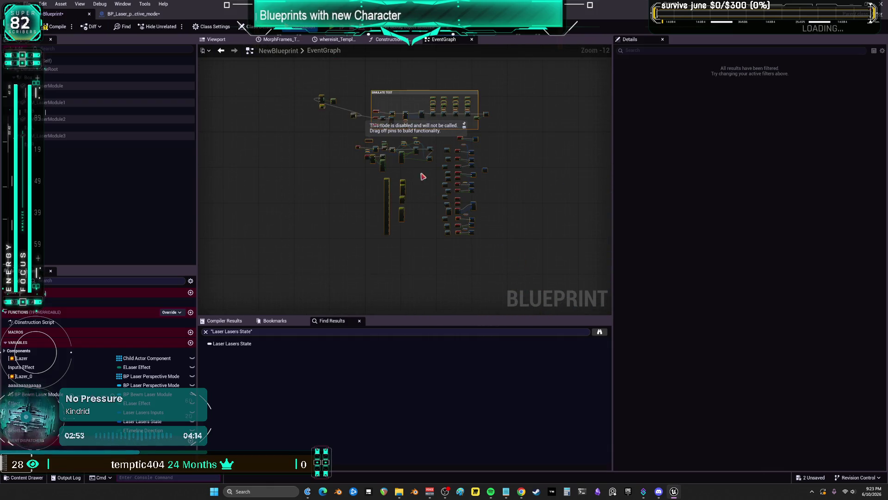
pyautogui.rightClick(490, 184)
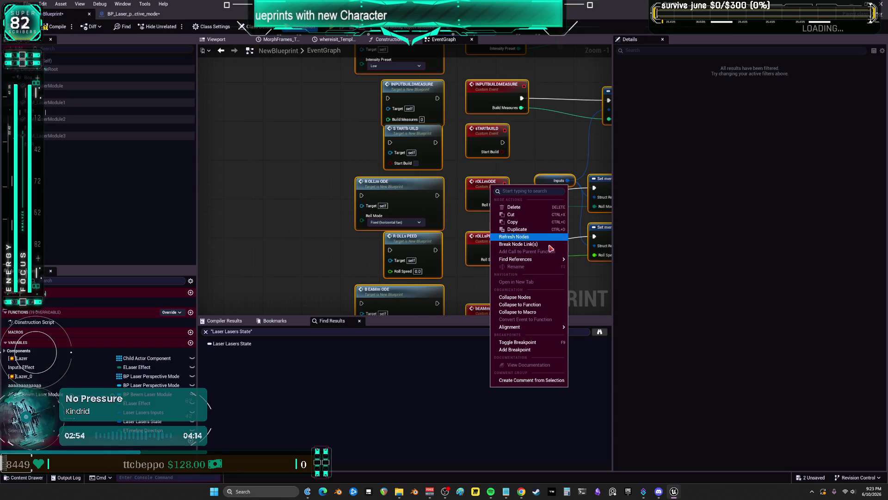
pyautogui.click(523, 238)
pyautogui.click(56, 27)
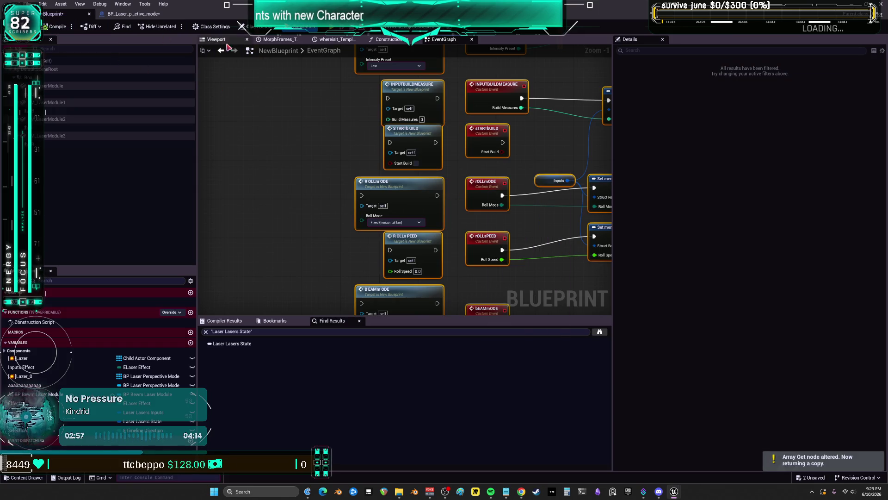
pyautogui.click(216, 39)
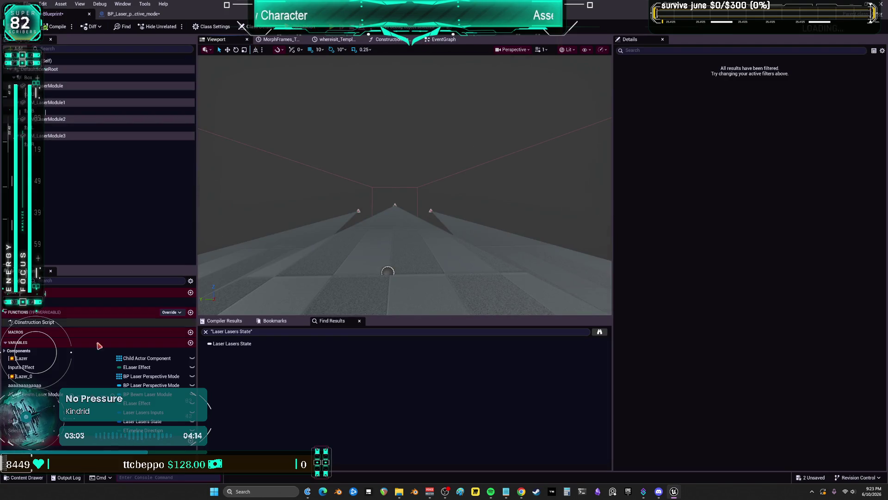
# Review the Inputs defaults with the hue shift options off, then compile the laser Blueprint.
pyautogui.click(56, 413)
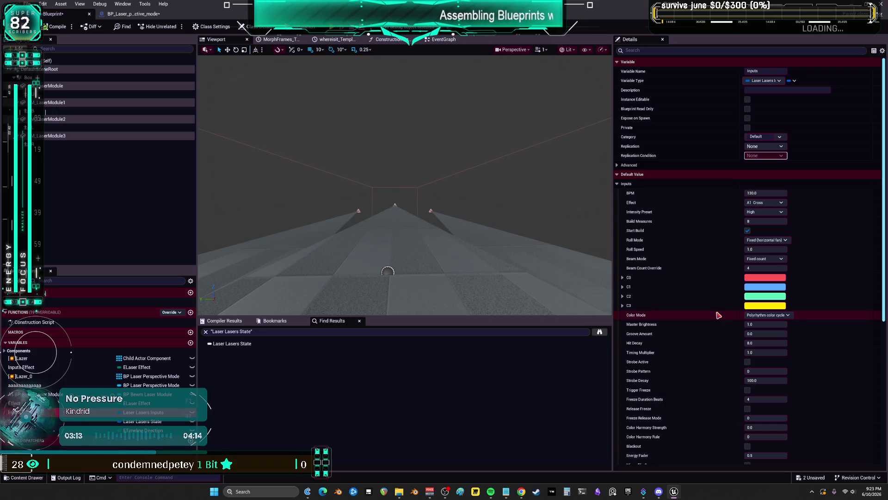
pyautogui.scroll(-5, 731, 295)
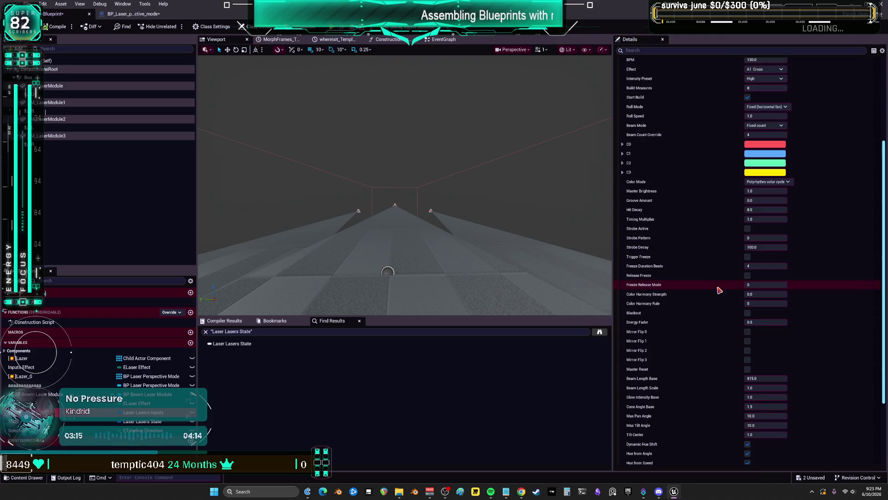
pyautogui.scroll(-2, 709, 263)
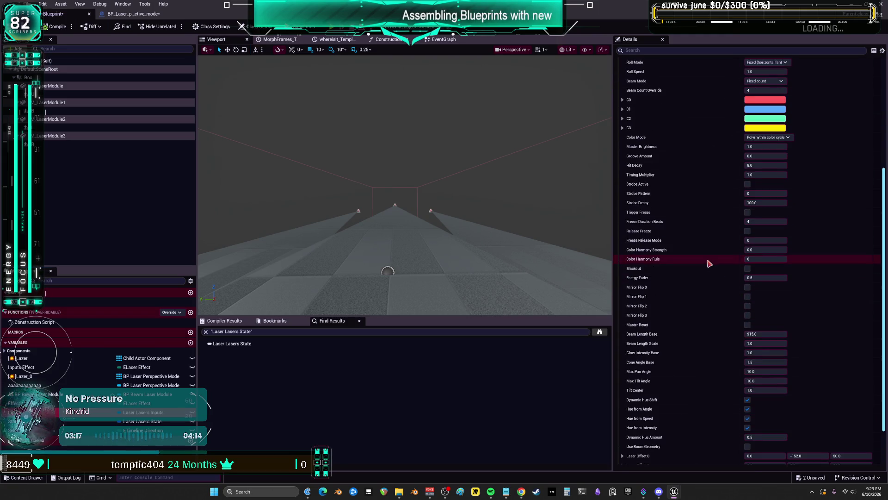
pyautogui.scroll(-2, 709, 262)
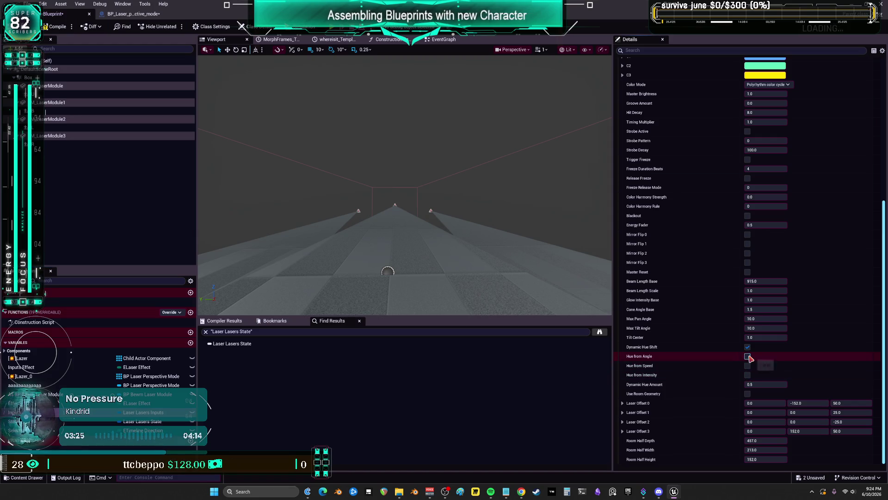
pyautogui.click(56, 27)
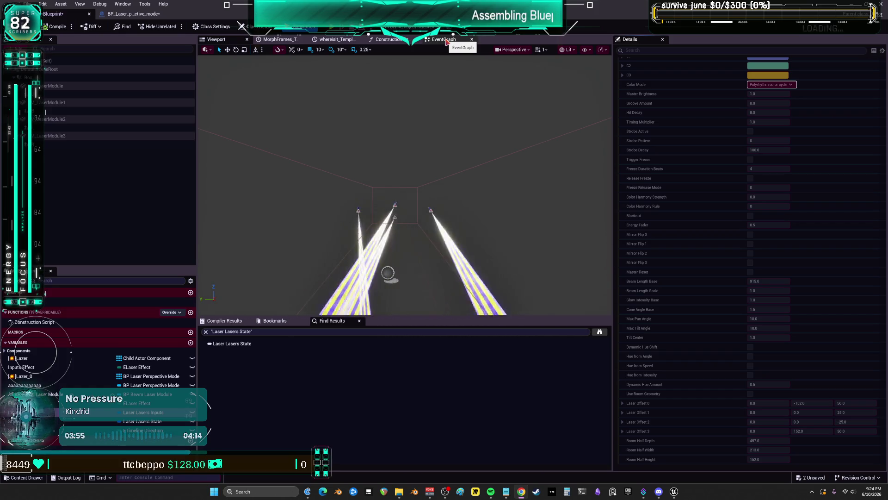
# Switch to the EventGraph and give the node graph more vertical room.
pyautogui.click(444, 40)
pyautogui.scroll(-3, 468, 161)
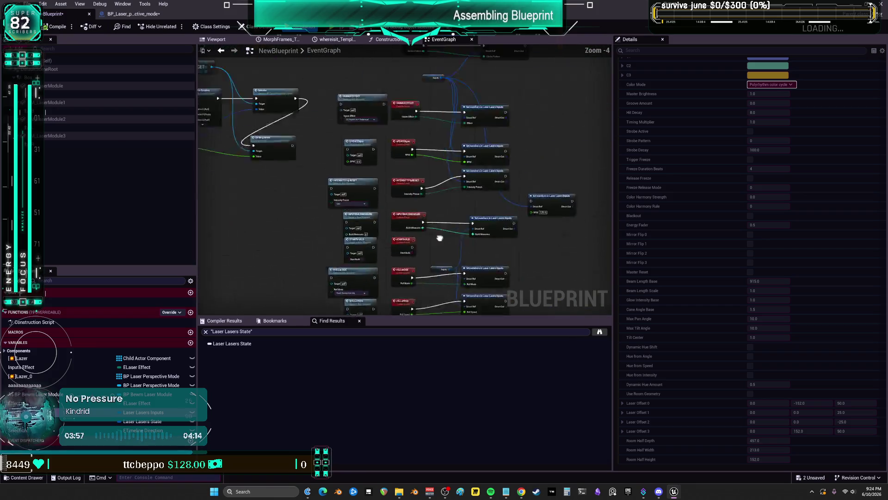
pyautogui.scroll(1, 419, 178)
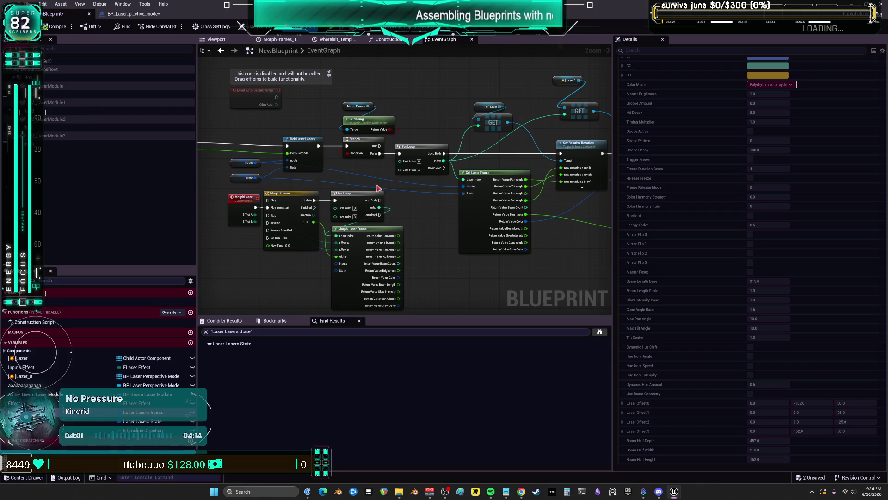
pyautogui.moveTo(442, 321); pyautogui.dragTo(442, 375)
pyautogui.scroll(1, 374, 165)
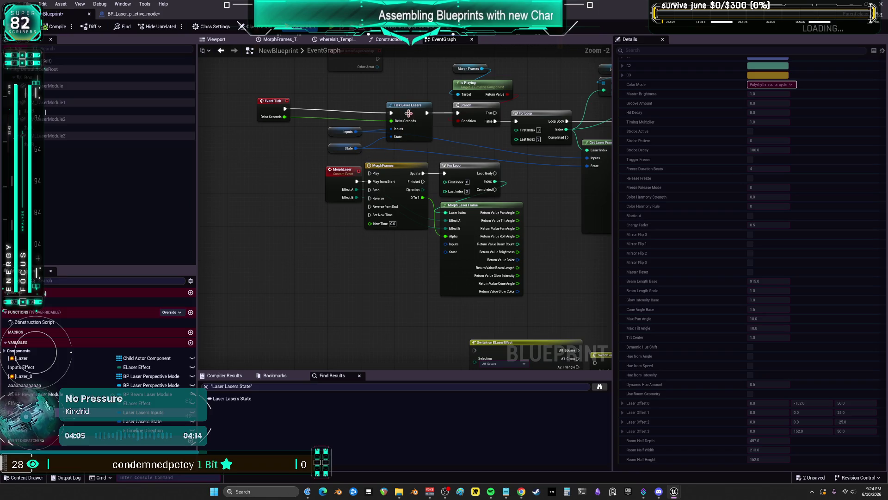
# Align Branch with Tick Laser Lasers and move For Loop, Get Laser Frame and Set Relative Rotation closer.
pyautogui.click(409, 113)
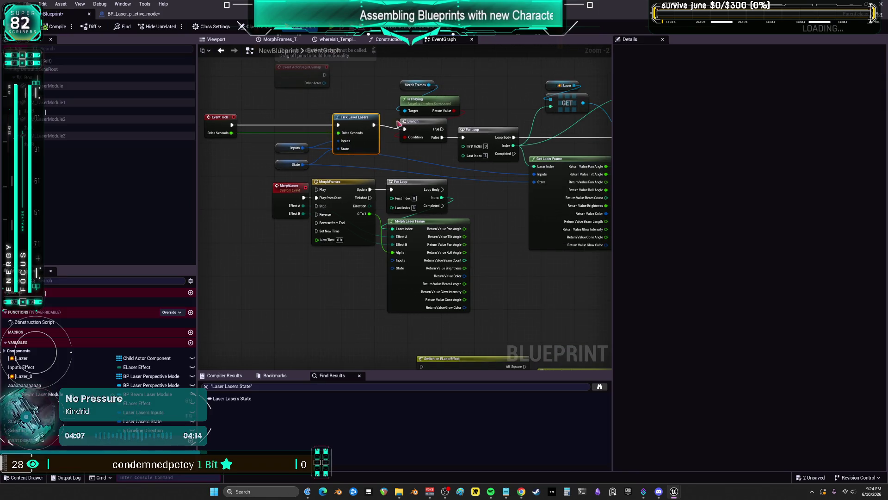
pyautogui.moveTo(423, 117); pyautogui.dragTo(415, 126)
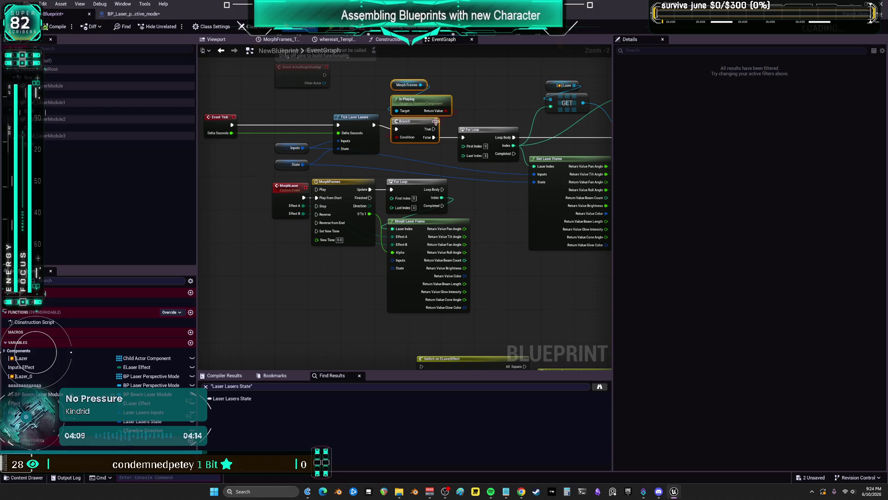
pyautogui.press('q')
pyautogui.moveTo(490, 133); pyautogui.dragTo(450, 142)
pyautogui.moveTo(434, 88); pyautogui.dragTo(421, 128)
pyautogui.moveTo(427, 182); pyautogui.dragTo(414, 187)
pyautogui.moveTo(536, 144); pyautogui.dragTo(513, 140)
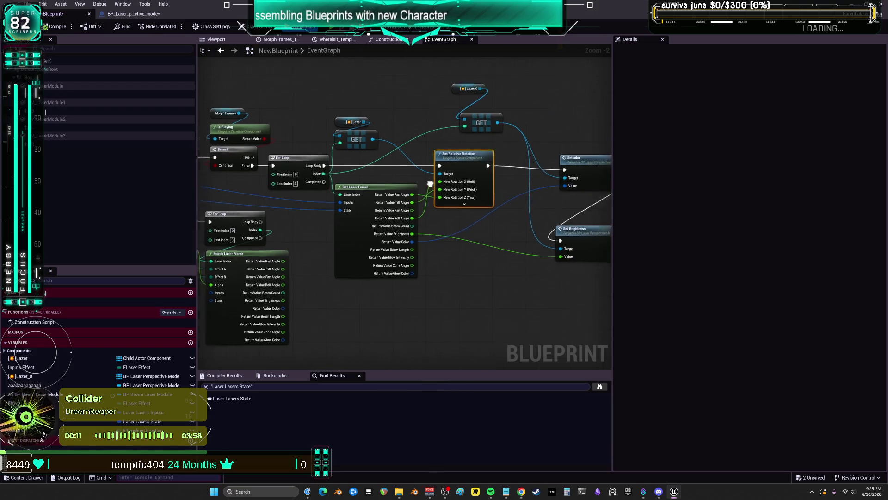
# Arrange Lazer 0 GET, Setcolor and Set Brightness in a row beside Set Relative Rotation.
pyautogui.scroll(2, 418, 106)
pyautogui.moveTo(418, 105)
pyautogui.mouseDown()
pyautogui.moveTo(407, 124)
pyautogui.moveTo(390, 128)
pyautogui.mouseUp()
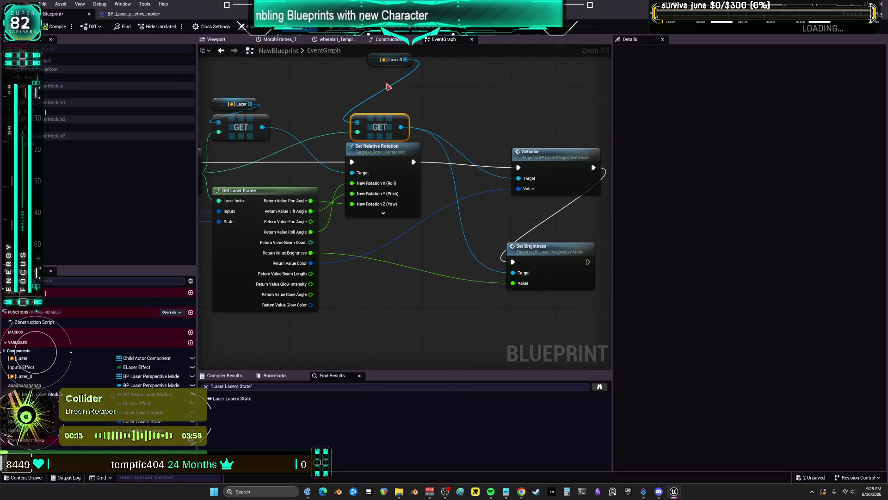
pyautogui.moveTo(380, 60); pyautogui.dragTo(374, 71)
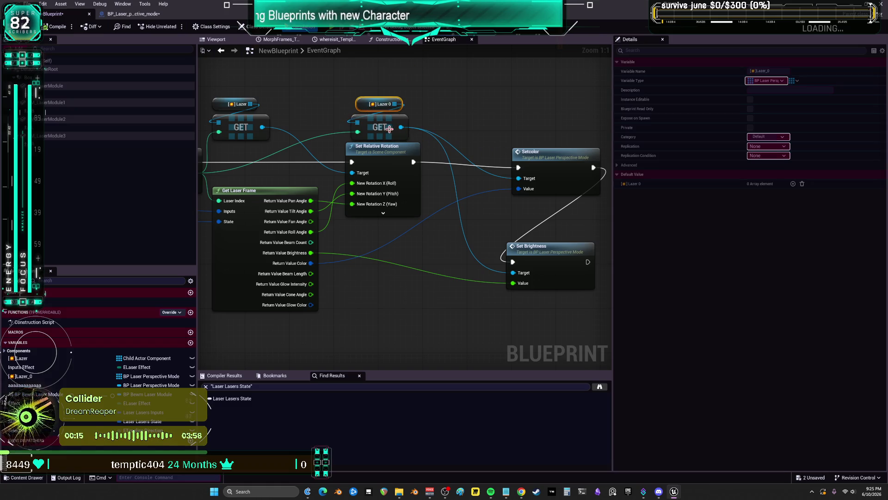
pyautogui.moveTo(389, 129); pyautogui.dragTo(389, 124)
pyautogui.moveTo(548, 154); pyautogui.dragTo(463, 148)
pyautogui.moveTo(534, 254); pyautogui.dragTo(550, 153)
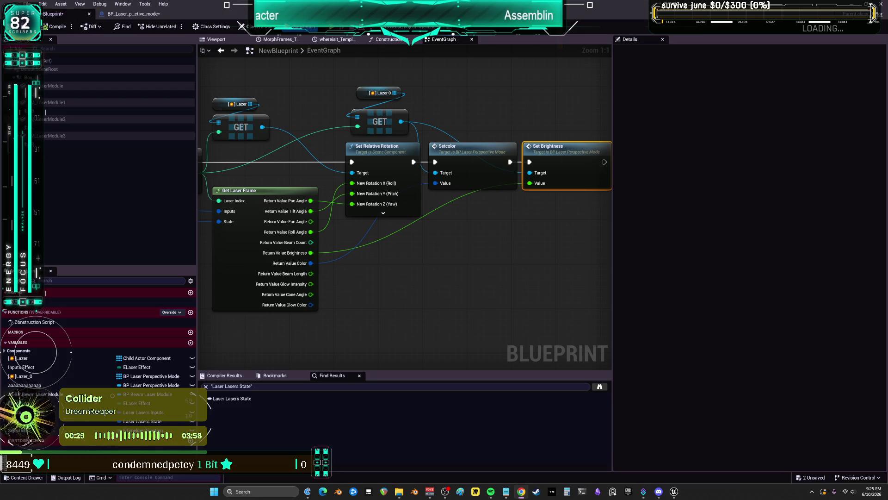
pyautogui.scroll(-1, 569, 244)
pyautogui.moveTo(379, 245); pyautogui.dragTo(384, 235)
# Add a Print String node in the open space below the setters.
pyautogui.moveTo(535, 247); pyautogui.dragTo(456, 238)
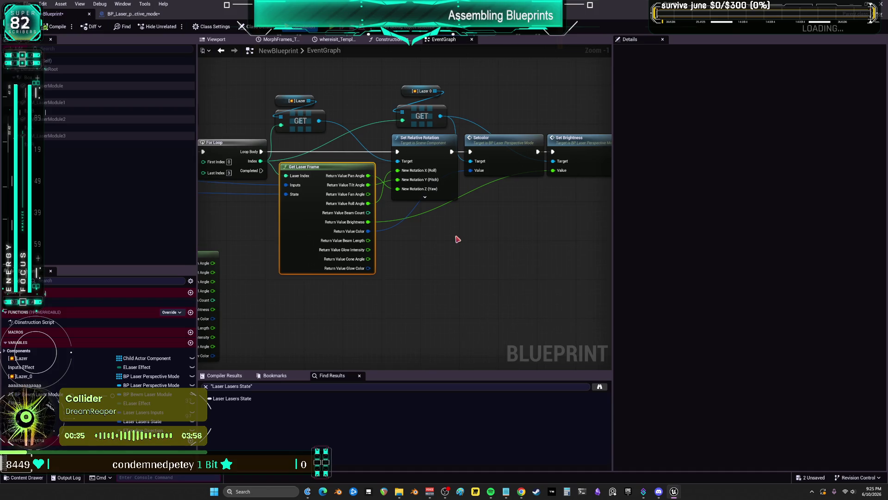
pyautogui.rightClick(457, 238)
pyautogui.write('print ')
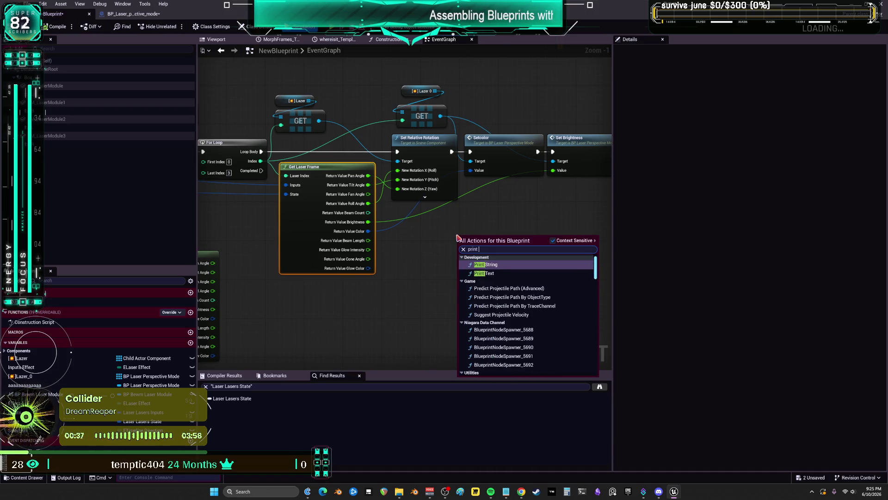
pyautogui.write('str')
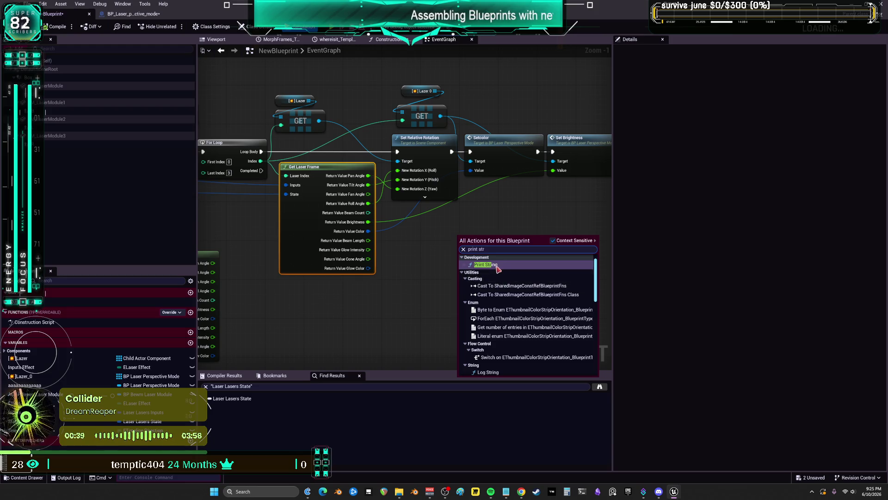
pyautogui.click(481, 264)
pyautogui.moveTo(487, 242); pyautogui.dragTo(492, 232)
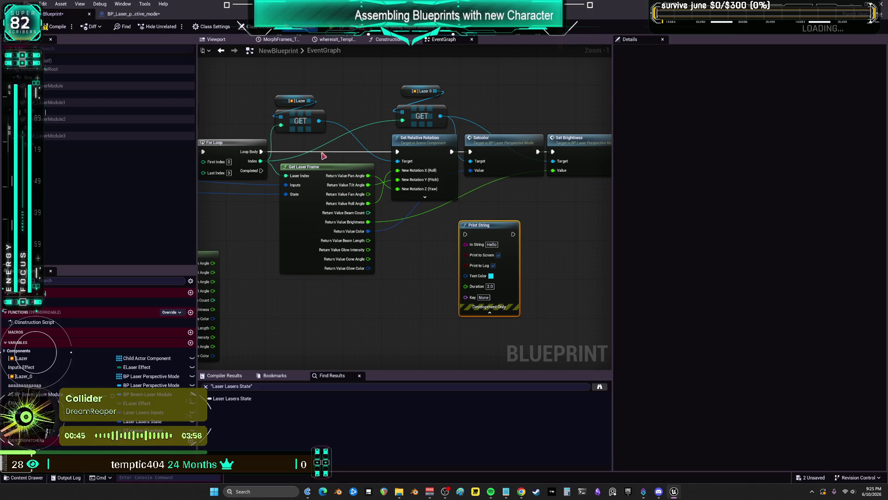
# Feed the For Loop Index through a Build String (Integer) node into Print String.
pyautogui.moveTo(262, 161)
pyautogui.mouseDown()
pyautogui.moveTo(467, 250)
pyautogui.moveTo(464, 298)
pyautogui.mouseUp()
pyautogui.click(422, 327)
pyautogui.moveTo(261, 162)
pyautogui.mouseDown()
pyautogui.moveTo(347, 333)
pyautogui.moveTo(362, 324)
pyautogui.mouseUp()
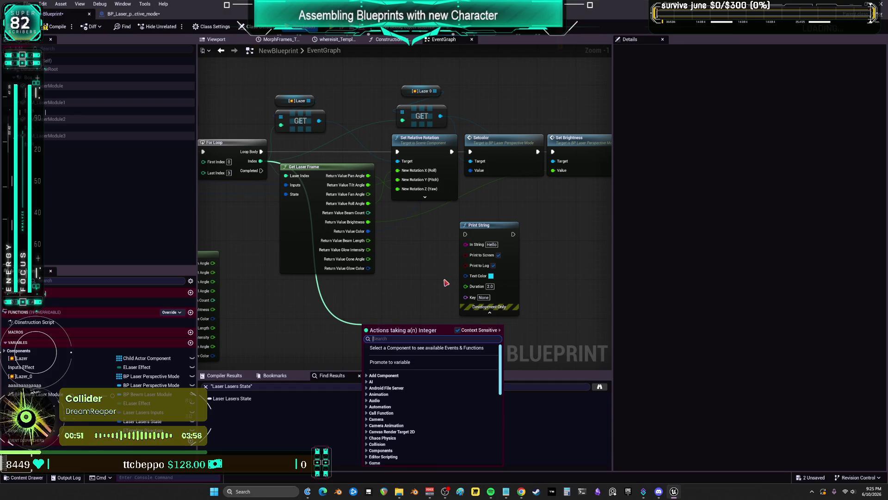
pyautogui.write('string')
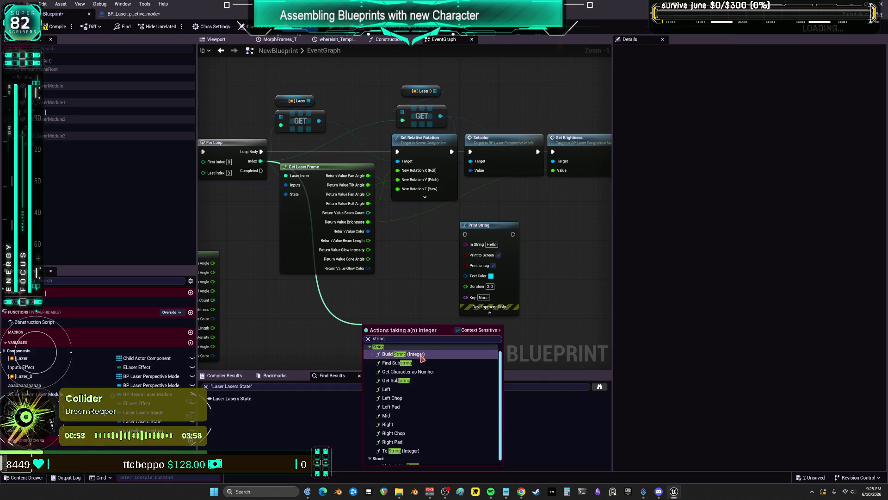
pyautogui.click(422, 357)
pyautogui.moveTo(431, 312); pyautogui.dragTo(465, 297)
pyautogui.moveTo(481, 225); pyautogui.dragTo(505, 225)
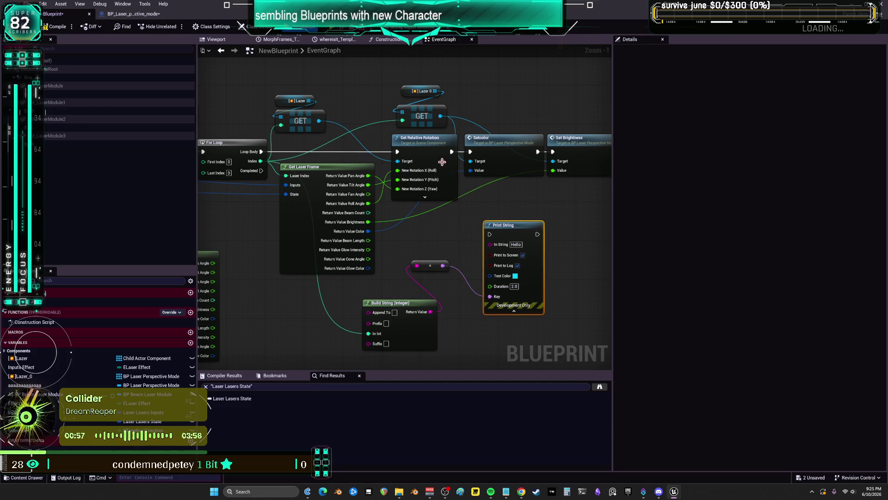
# Run Print String after Set Brightness using the laser colour as Text Color, then play.
pyautogui.moveTo(441, 161); pyautogui.dragTo(362, 180)
pyautogui.moveTo(540, 171)
pyautogui.mouseDown()
pyautogui.moveTo(452, 254)
pyautogui.moveTo(410, 253)
pyautogui.mouseUp()
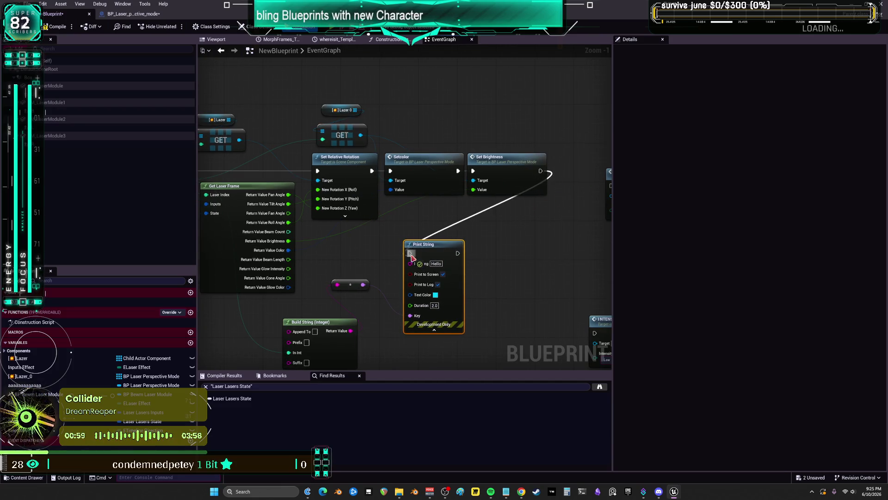
pyautogui.moveTo(288, 251)
pyautogui.mouseDown()
pyautogui.moveTo(371, 276)
pyautogui.moveTo(410, 263)
pyautogui.mouseUp()
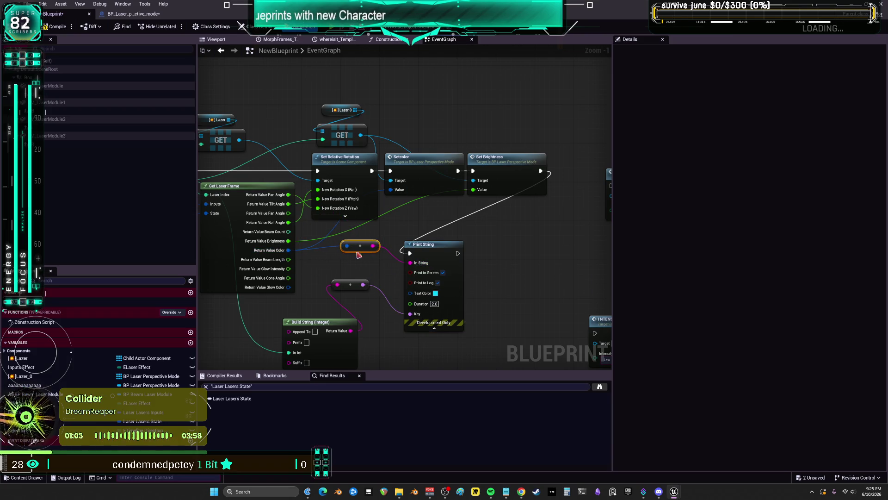
pyautogui.moveTo(289, 250); pyautogui.dragTo(410, 292)
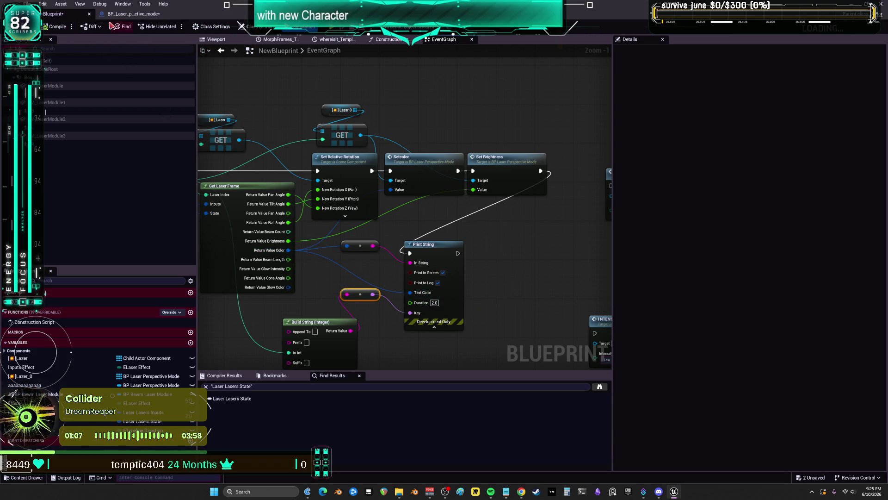
pyautogui.hotkey('alt', 'p')
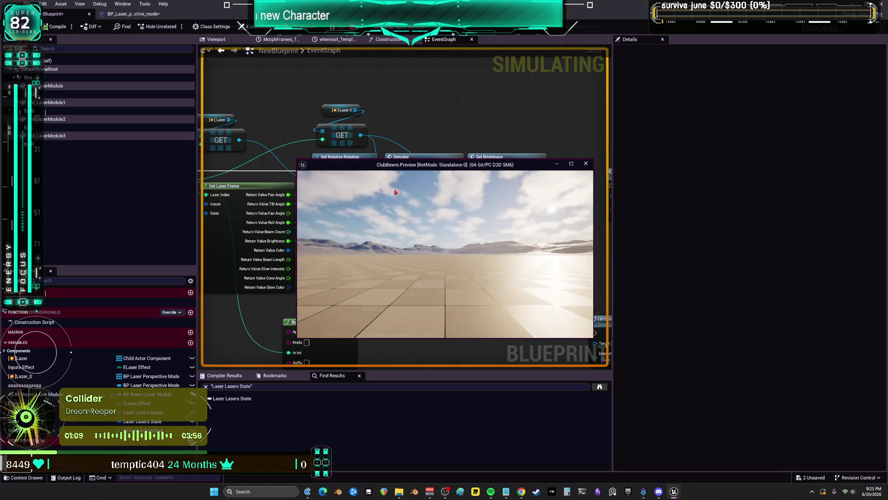
# Test-play the level full screen, moving the camera, then exit with Esc.
pyautogui.click(573, 163)
pyautogui.press('w')
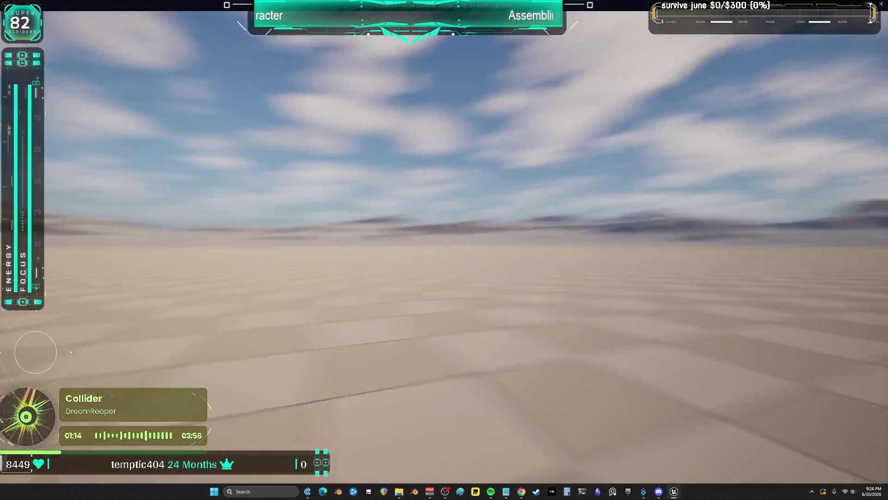
pyautogui.press('Escape')
# Open Viewport 1 from the Window menu and place NewBlueprint on the plain.
pyautogui.moveTo(393, 5)
pyautogui.mouseDown()
pyautogui.moveTo(393, 65)
pyautogui.moveTo(361, 224)
pyautogui.mouseUp()
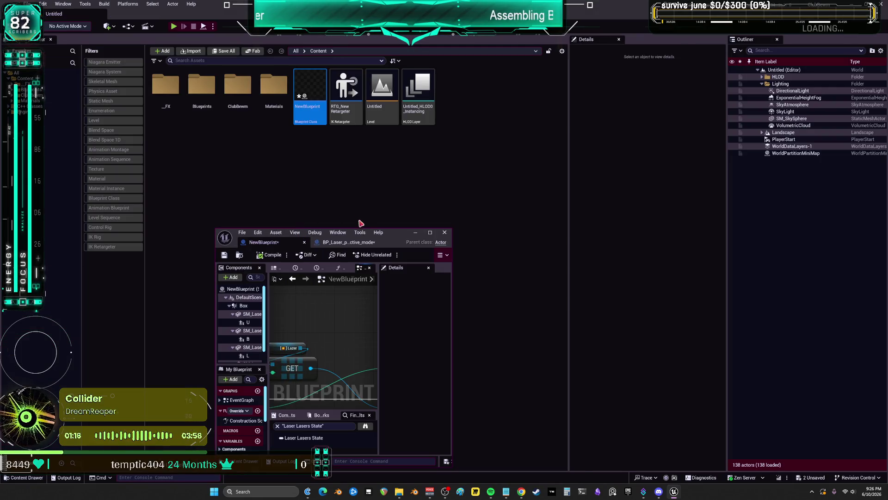
pyautogui.click(60, 5)
pyautogui.moveTo(92, 81)
pyautogui.click(180, 78)
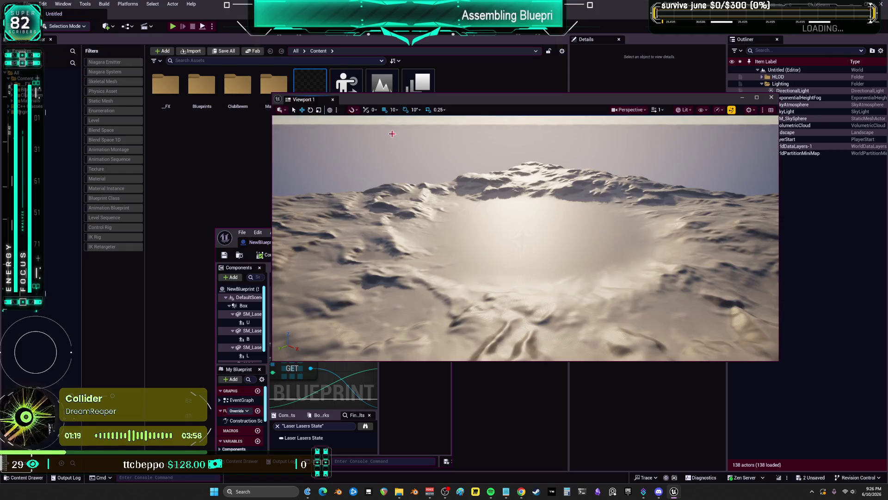
pyautogui.scroll(5, 489, 217)
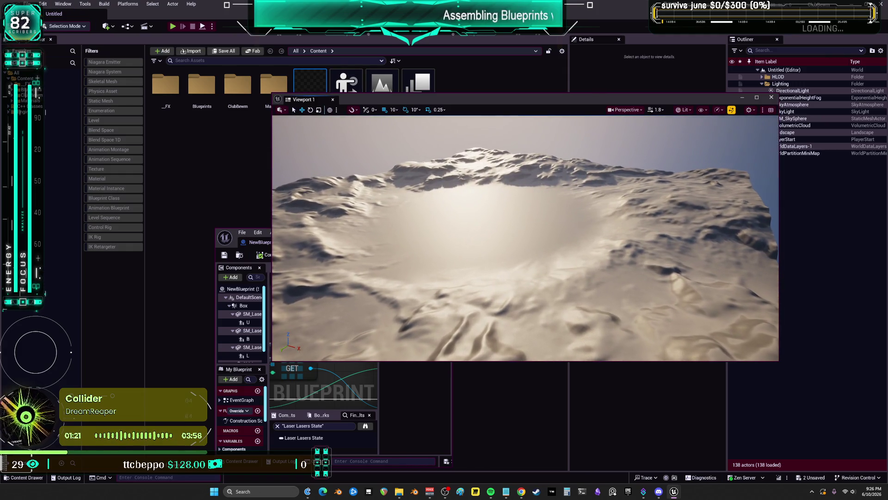
pyautogui.scroll(5, 489, 217)
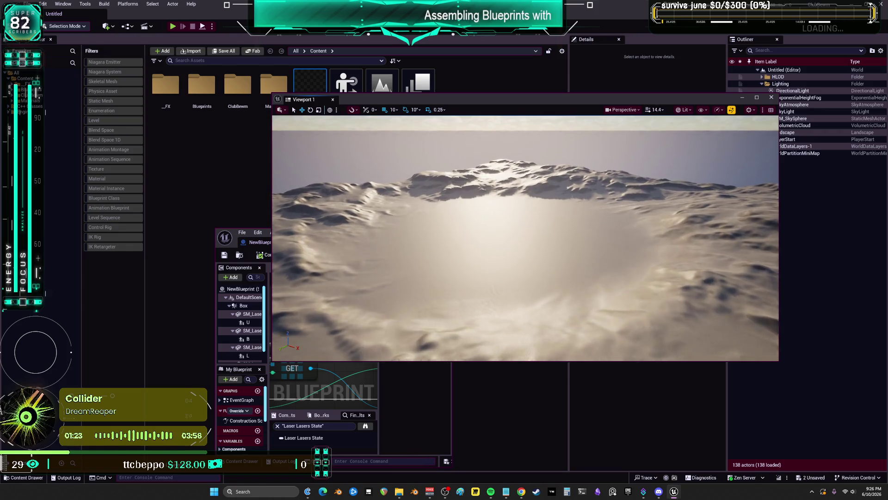
pyautogui.scroll(-5, 489, 217)
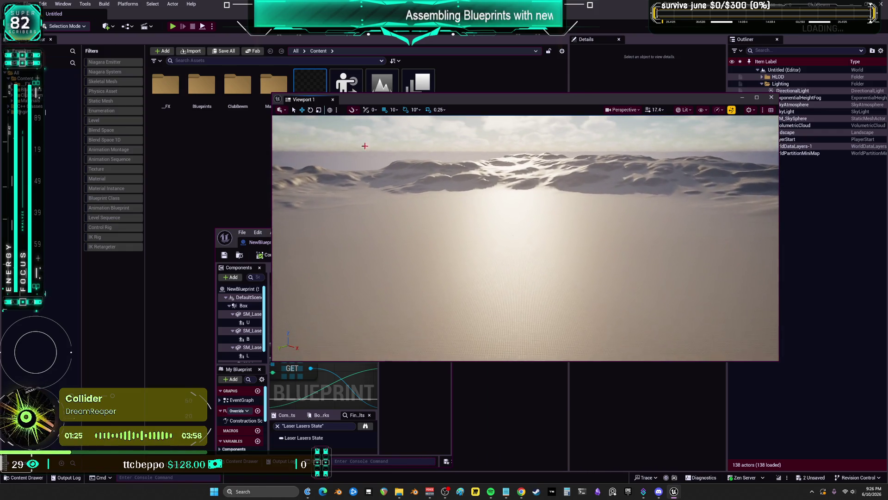
pyautogui.moveTo(467, 227); pyautogui.dragTo(473, 226)
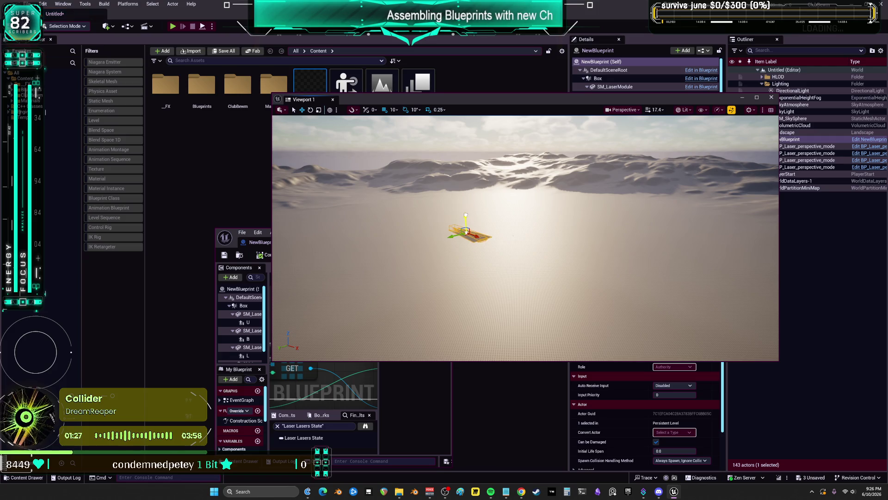
# Set the DirectionalLight intensity to 25 lux.
pyautogui.moveTo(600, 103); pyautogui.dragTo(452, 108)
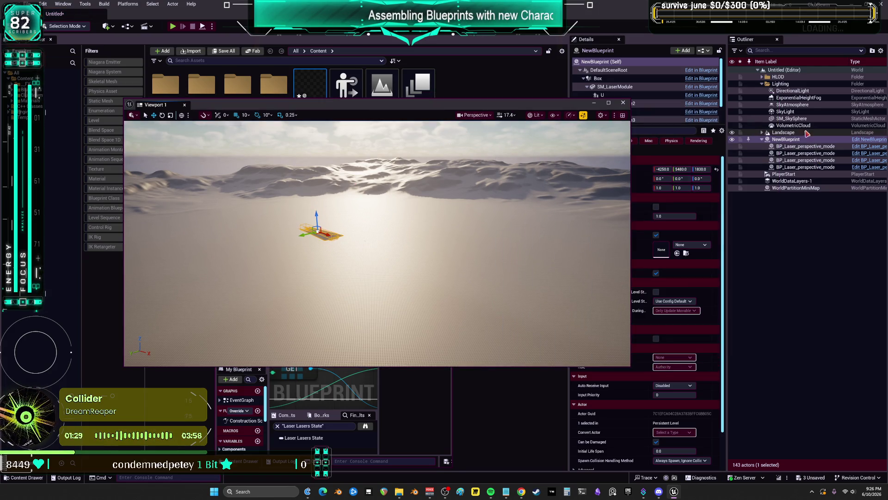
pyautogui.click(793, 90)
pyautogui.moveTo(510, 104); pyautogui.dragTo(458, 101)
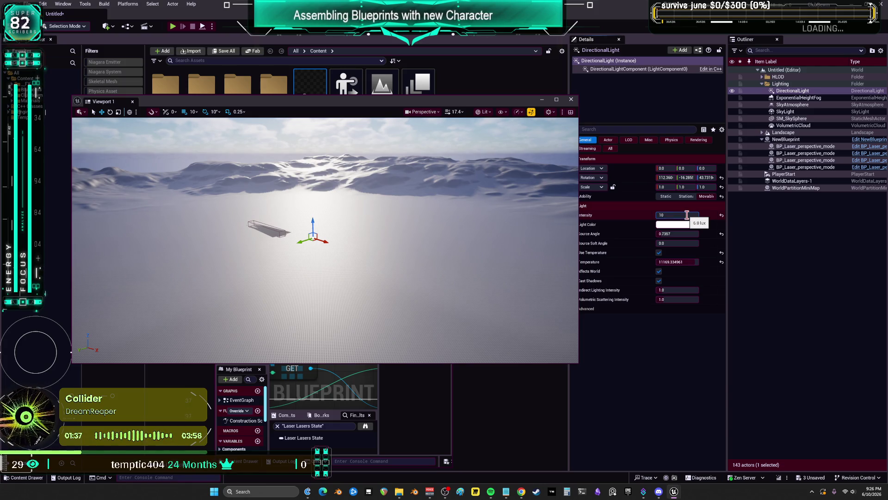
pyautogui.write('5')
pyautogui.press('Return')
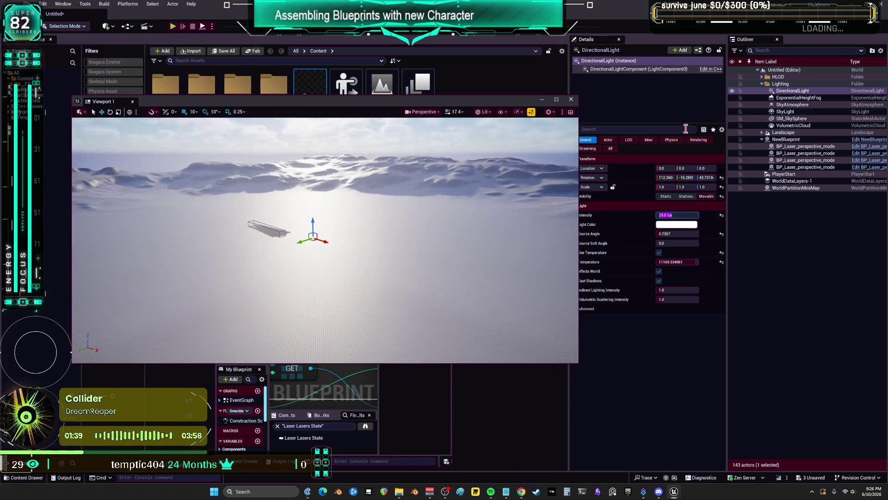
# Adjust the height fog and raise SkyAtmosphere height, Rayleigh and Mie scattering for an orange haze.
pyautogui.click(799, 98)
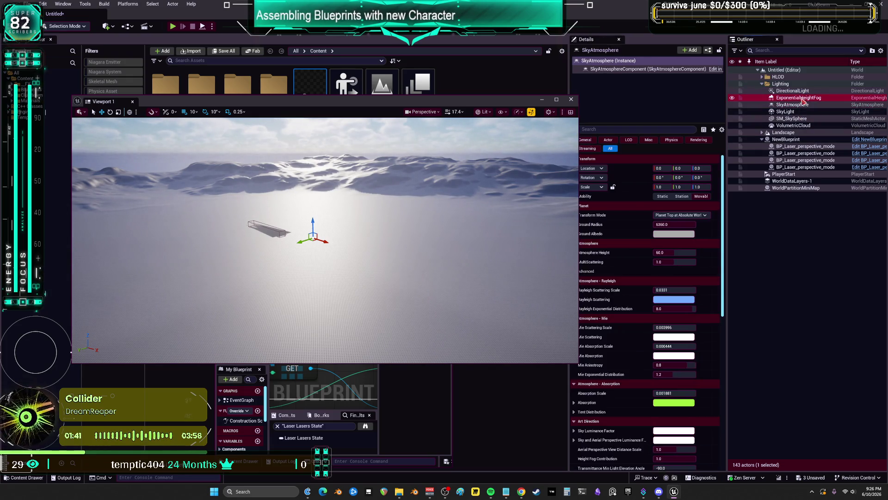
pyautogui.moveTo(509, 101); pyautogui.dragTo(466, 93)
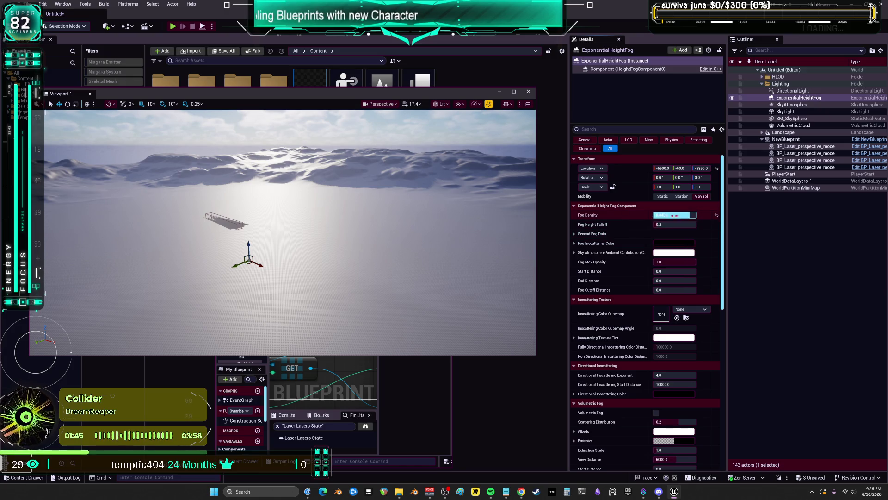
pyautogui.press('Return')
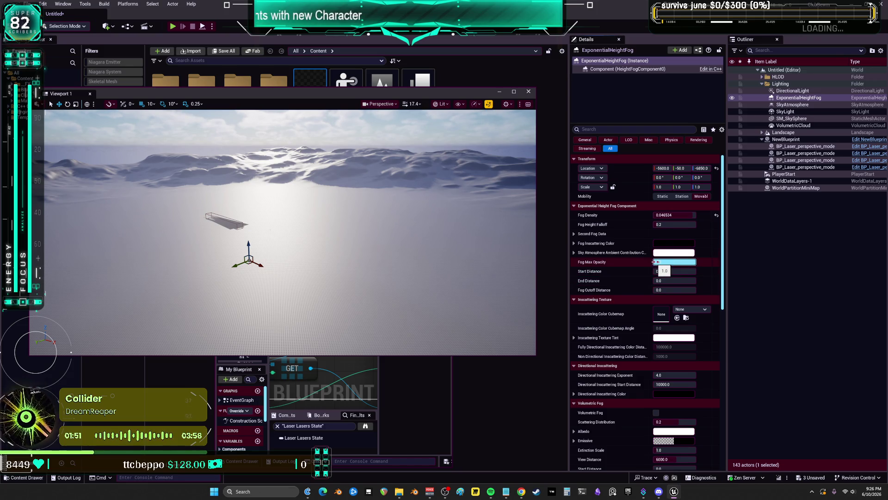
pyautogui.moveTo(656, 262); pyautogui.dragTo(657, 261)
pyautogui.click(792, 105)
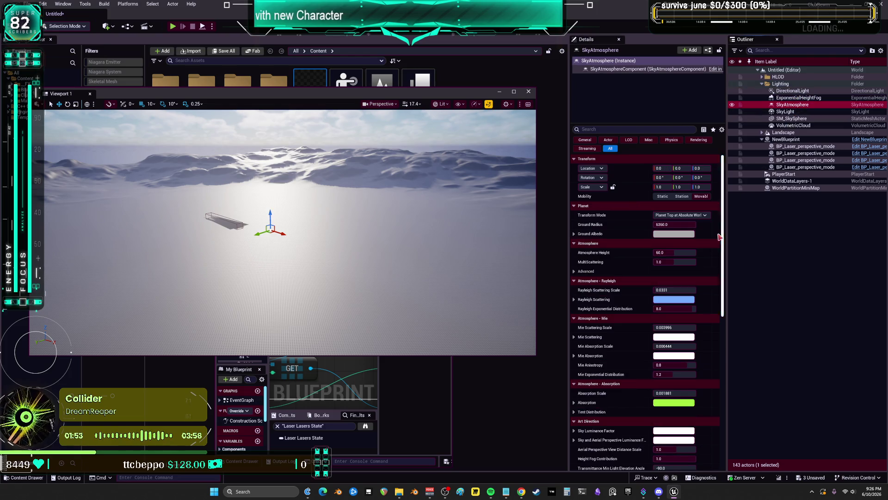
pyautogui.moveTo(679, 253)
pyautogui.mouseDown()
pyautogui.moveTo(695, 252)
pyautogui.moveTo(672, 253)
pyautogui.mouseUp()
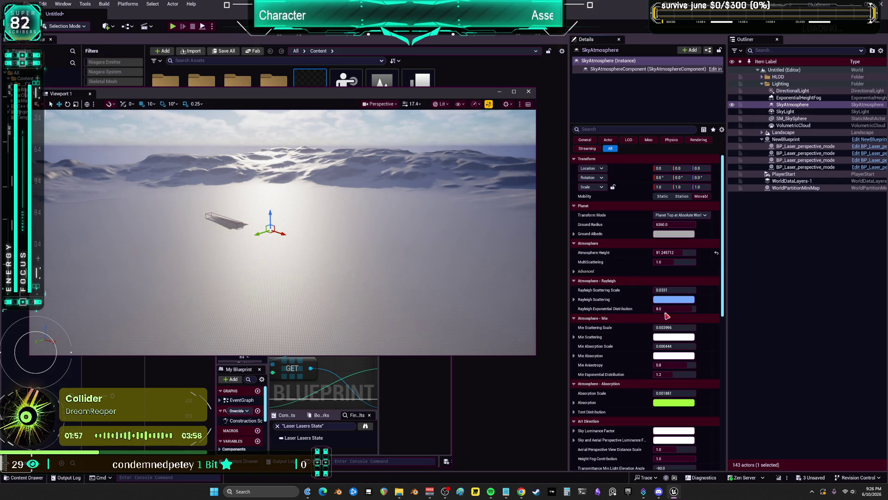
pyautogui.moveTo(675, 289); pyautogui.dragTo(686, 290)
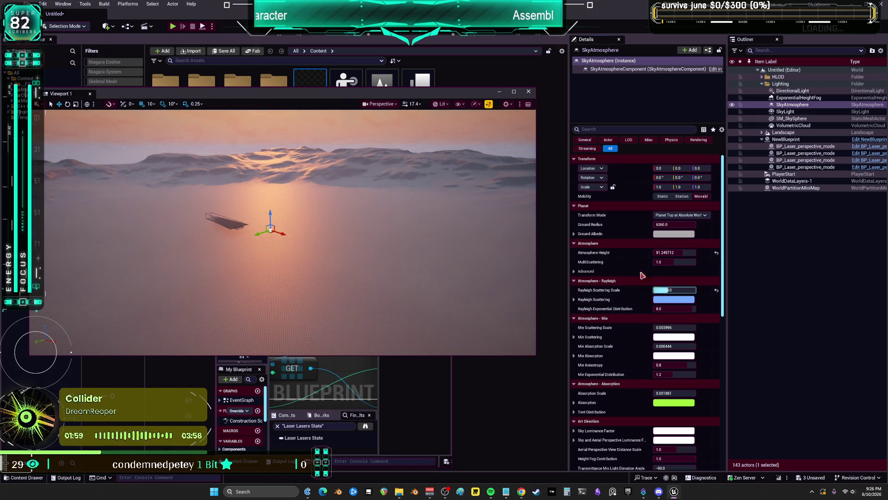
pyautogui.moveTo(676, 328); pyautogui.dragTo(682, 328)
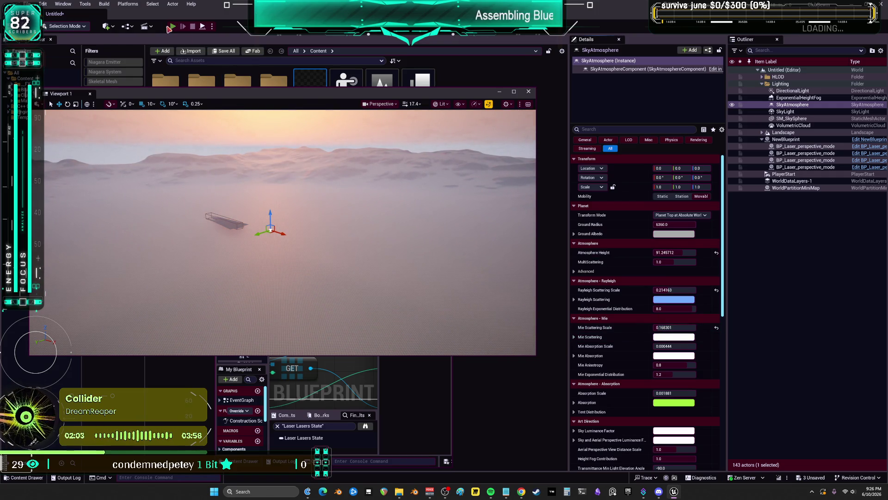
# Play the level to view the lasers and maximize the NewBlueprint editor.
pyautogui.click(171, 27)
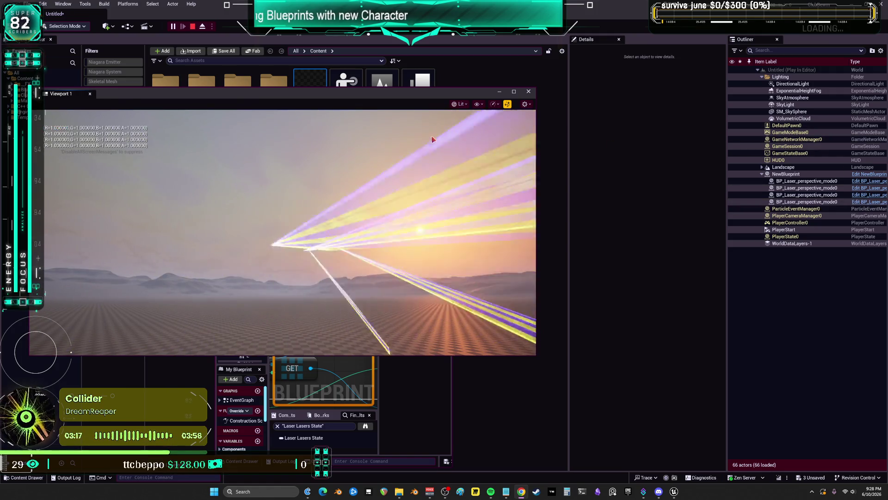
pyautogui.moveTo(60, 93); pyautogui.dragTo(388, 104)
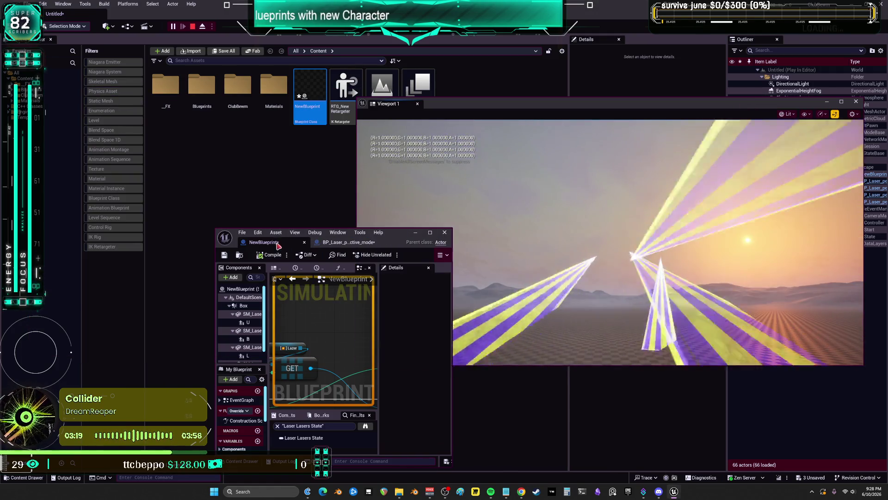
pyautogui.doubleClick(287, 236)
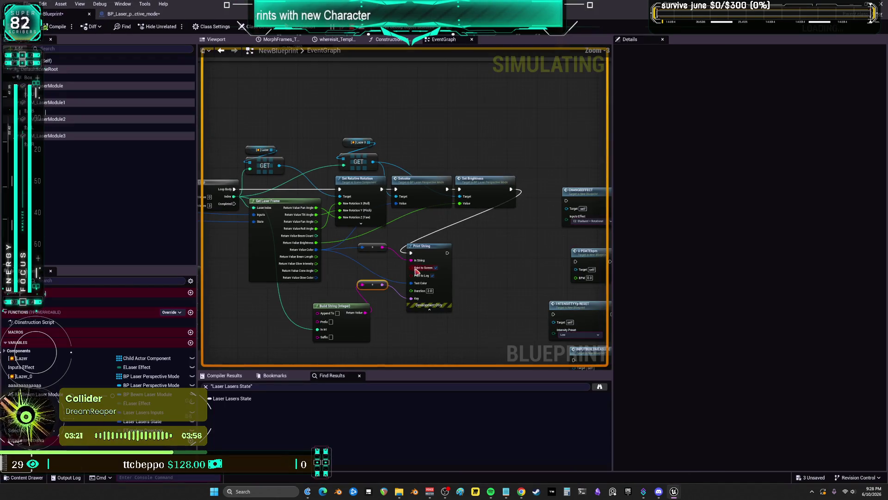
# Move the COLORPALETTE event beside its Set members node in the event graph.
pyautogui.scroll(-2, 371, 210)
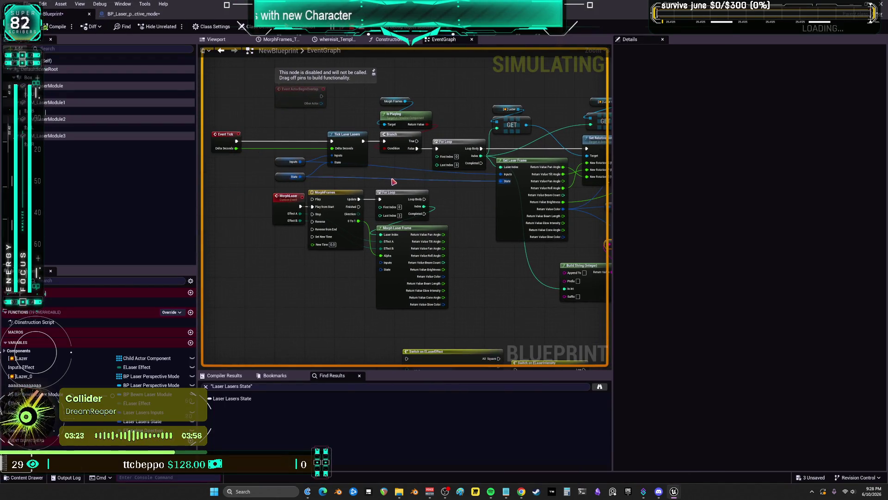
pyautogui.moveTo(496, 218)
pyautogui.mouseDown()
pyautogui.moveTo(465, 218)
pyautogui.moveTo(476, 228)
pyautogui.moveTo(462, 226)
pyautogui.moveTo(505, 212)
pyautogui.mouseUp()
pyautogui.scroll(2, 494, 213)
pyautogui.scroll(-3, 505, 212)
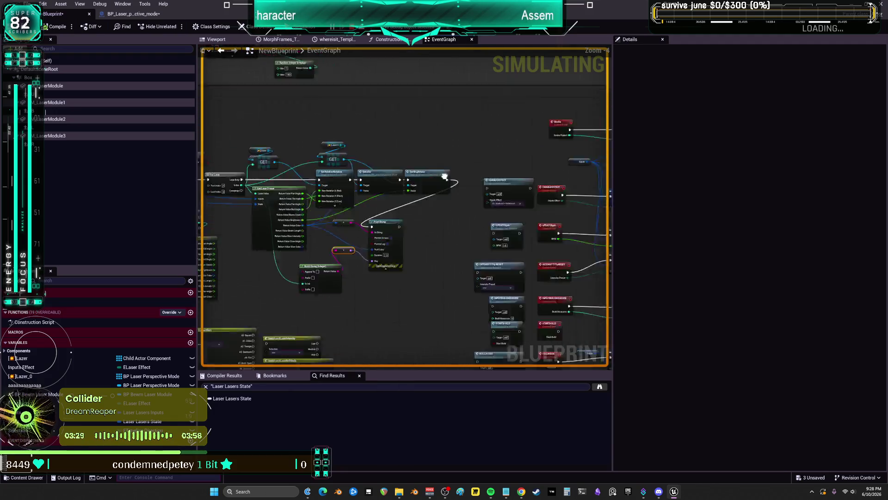
pyautogui.scroll(5, 445, 176)
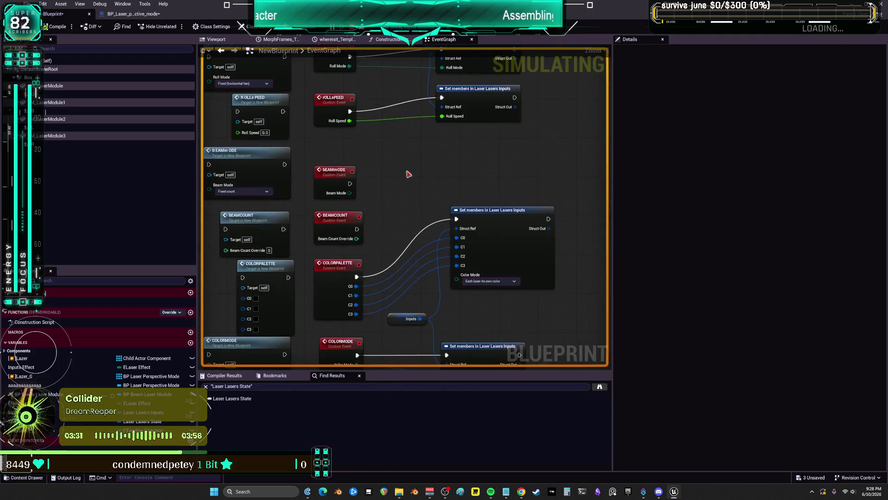
pyautogui.moveTo(338, 263)
pyautogui.mouseDown()
pyautogui.moveTo(380, 222)
pyautogui.moveTo(420, 216)
pyautogui.mouseUp()
pyautogui.scroll(1, 414, 211)
# Set the Set members node's Color Mode to Rolling color wave and restore the editor window.
pyautogui.click(414, 211)
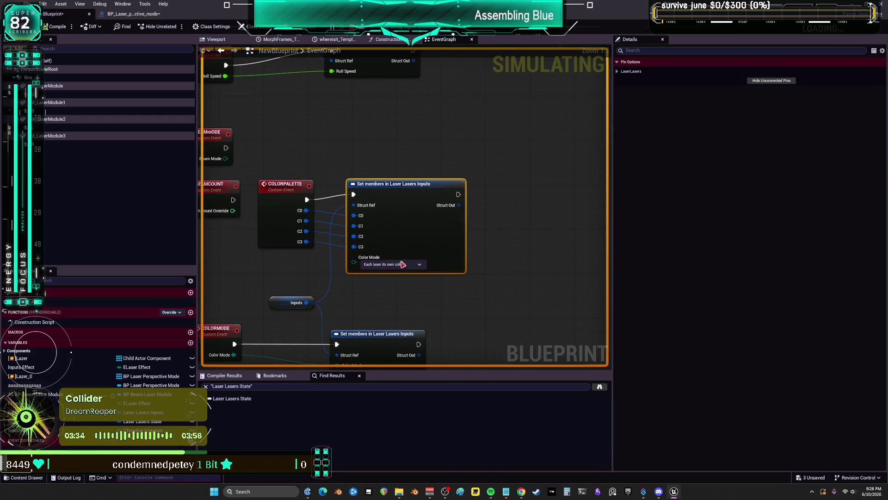
pyautogui.click(391, 266)
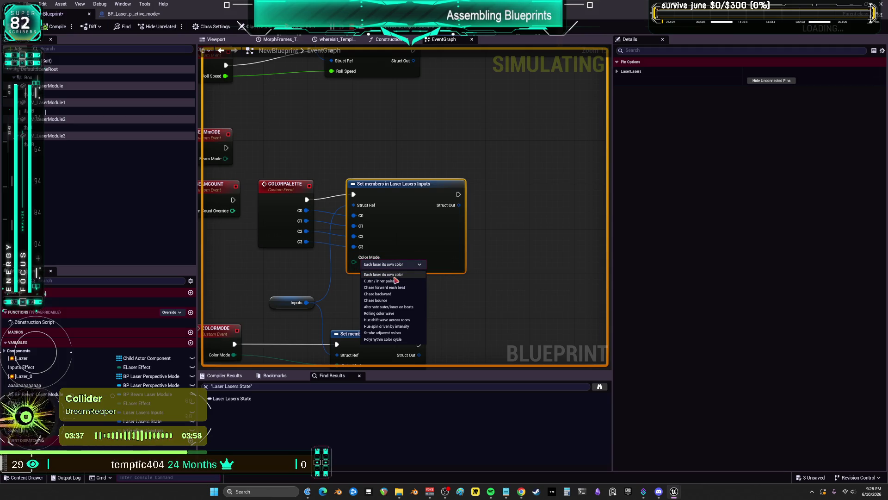
pyautogui.click(393, 314)
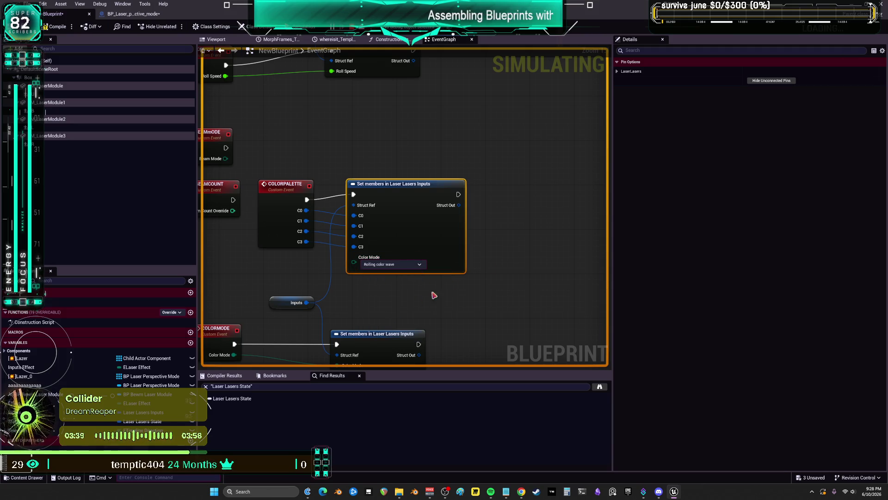
pyautogui.moveTo(433, 234); pyautogui.dragTo(417, 239)
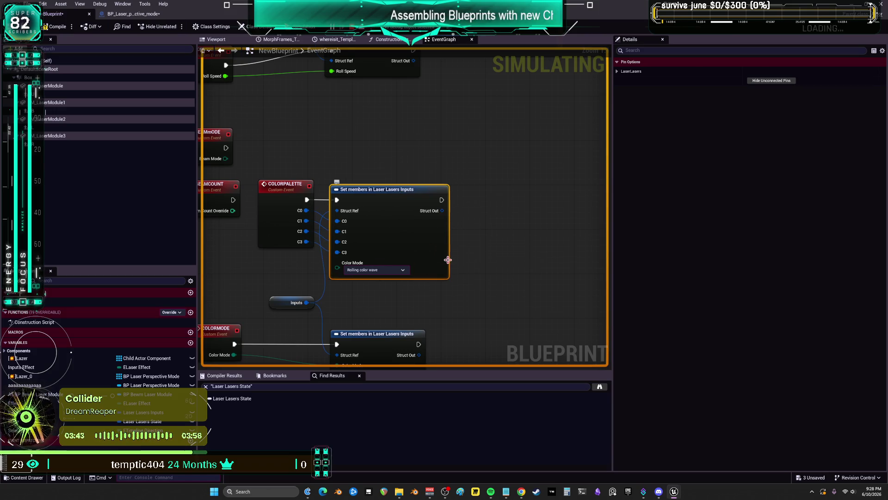
pyautogui.scroll(-1, 447, 254)
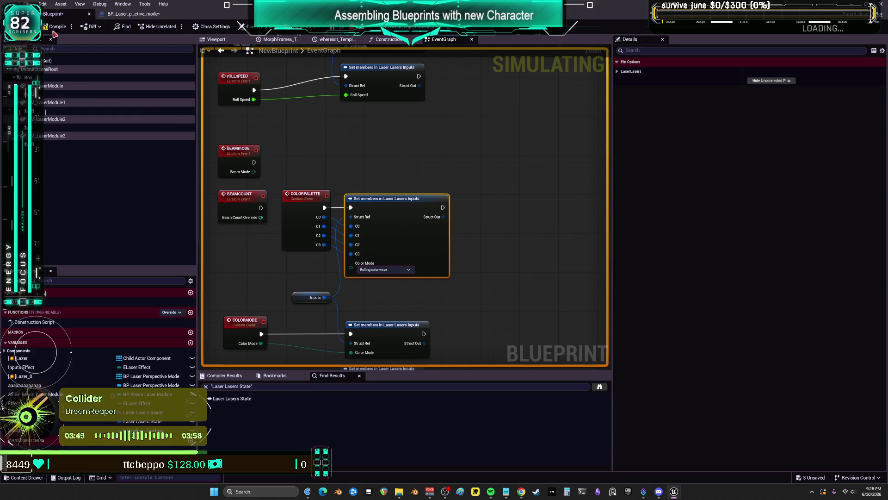
pyautogui.doubleClick(119, 14)
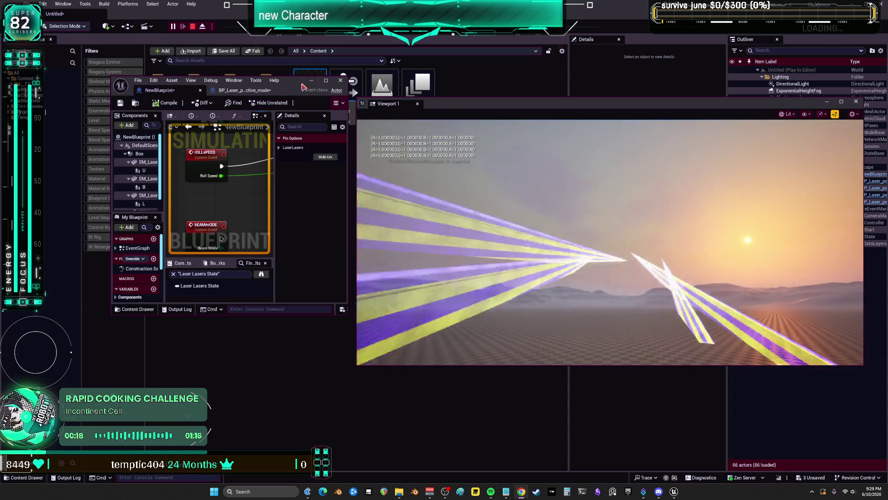
# Maximize the Blueprint editor and add a breakpoint on the COLORPALETTE call node.
pyautogui.doubleClick(302, 88)
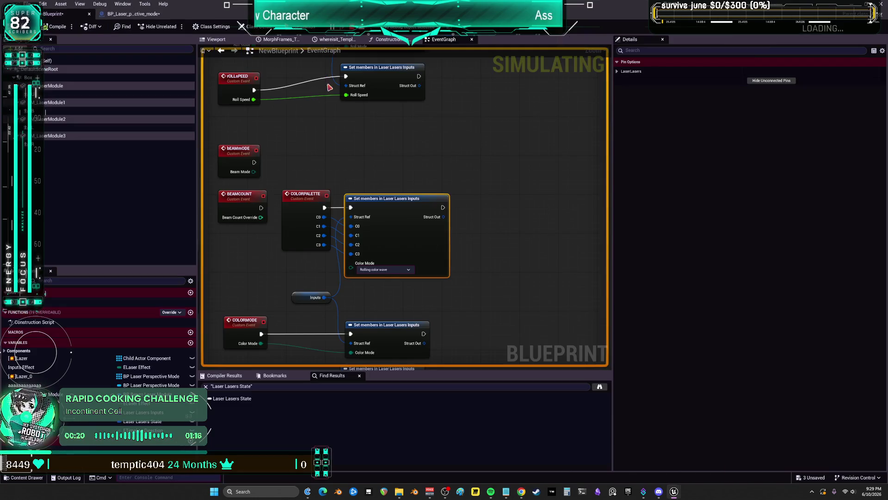
pyautogui.scroll(5, 337, 153)
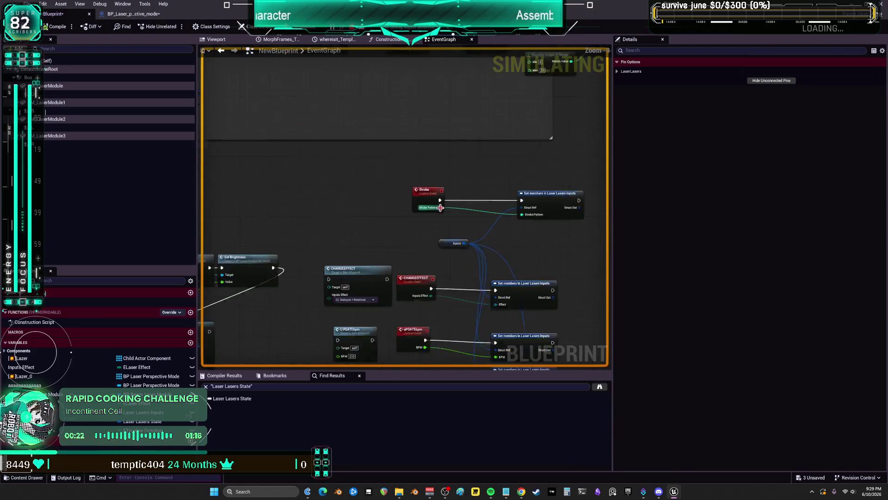
pyautogui.scroll(-3, 390, 166)
pyautogui.scroll(2, 365, 285)
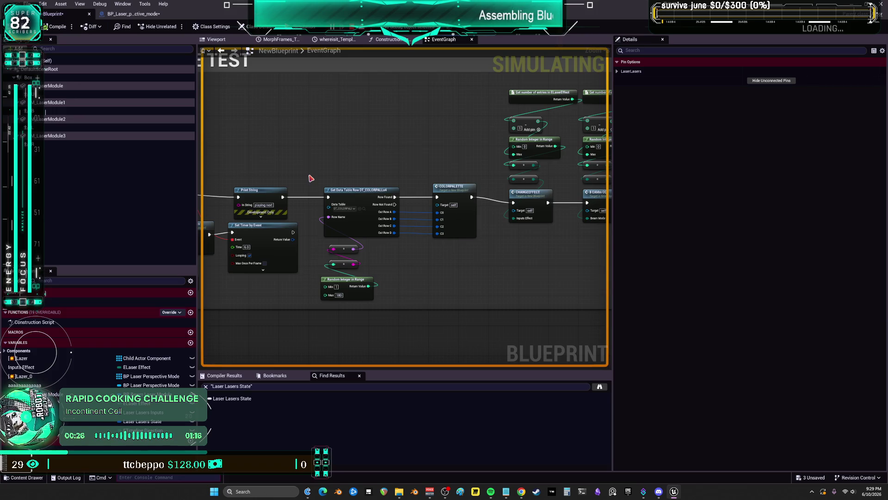
pyautogui.scroll(2, 338, 243)
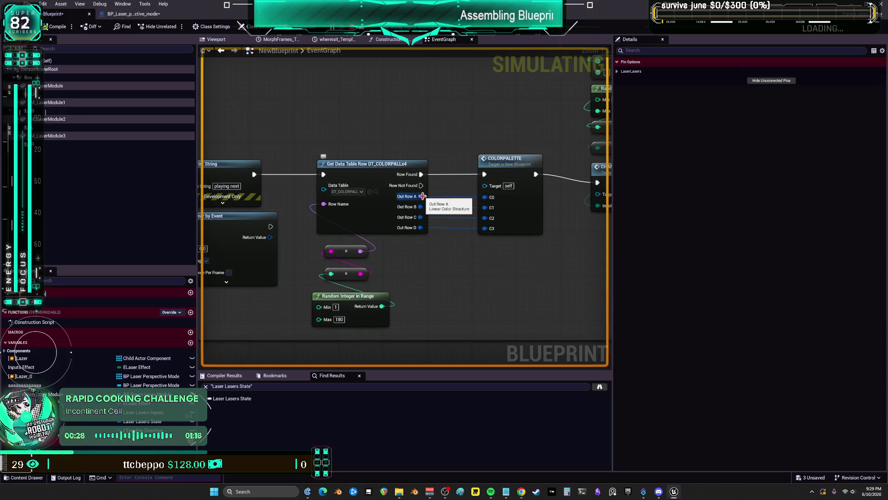
pyautogui.rightClick(377, 172)
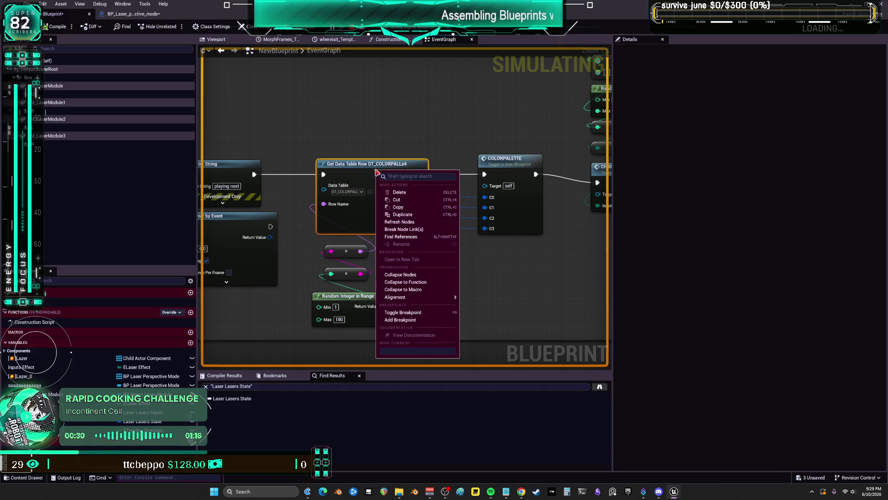
pyautogui.click(494, 167)
pyautogui.rightClick(508, 169)
pyautogui.moveTo(539, 301)
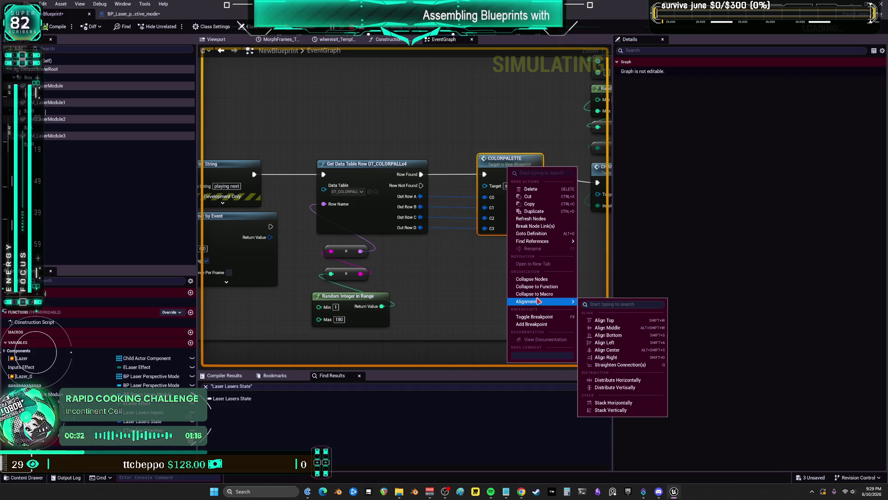
pyautogui.click(533, 317)
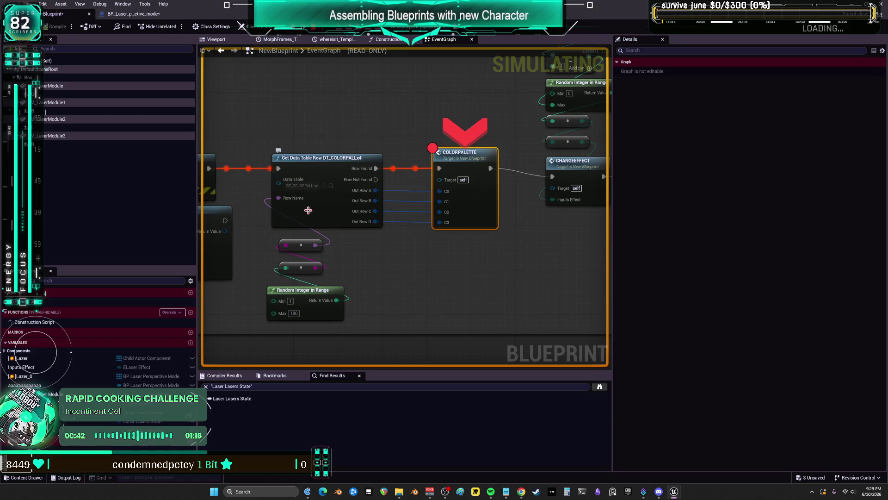
# Step over to CHANGEEFFECT, then open the COLORPALETTE event to read its C0–C3 values.
pyautogui.moveTo(314, 244)
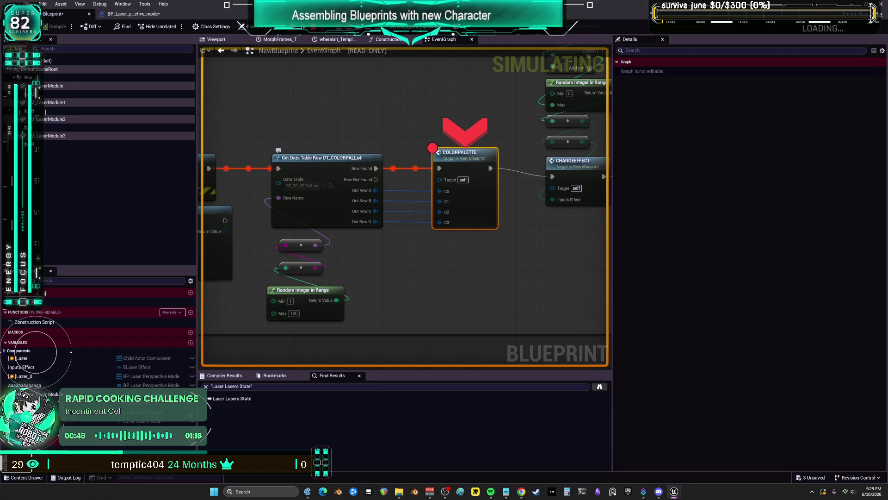
pyautogui.press('F10')
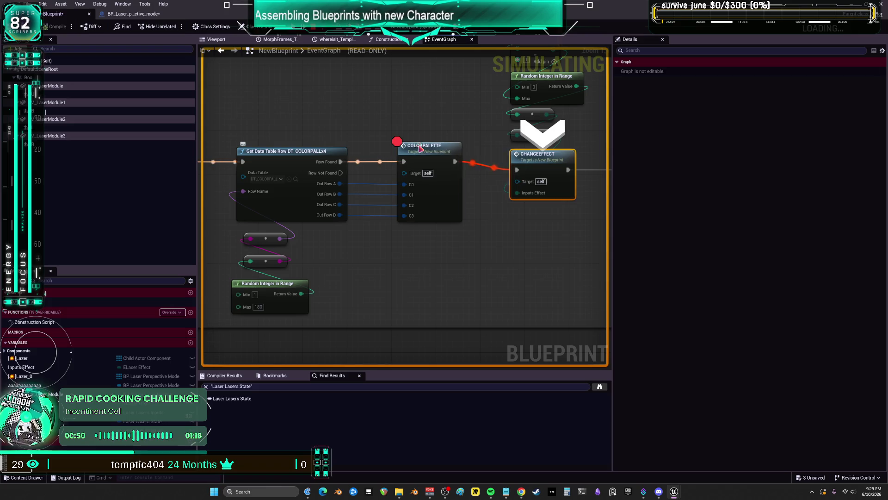
pyautogui.doubleClick(421, 148)
pyautogui.moveTo(427, 205)
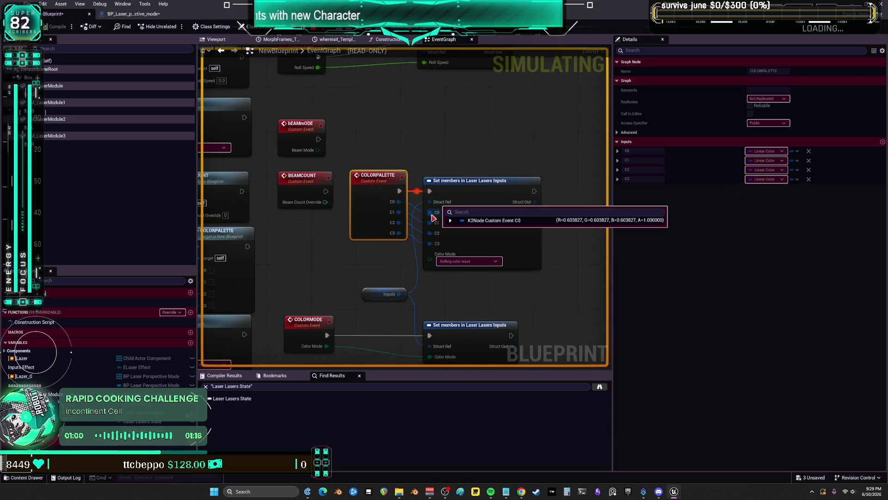
# Expand the Inputs debug value, check the C1 and C3 colour channels, then stop simulating.
pyautogui.click(411, 302)
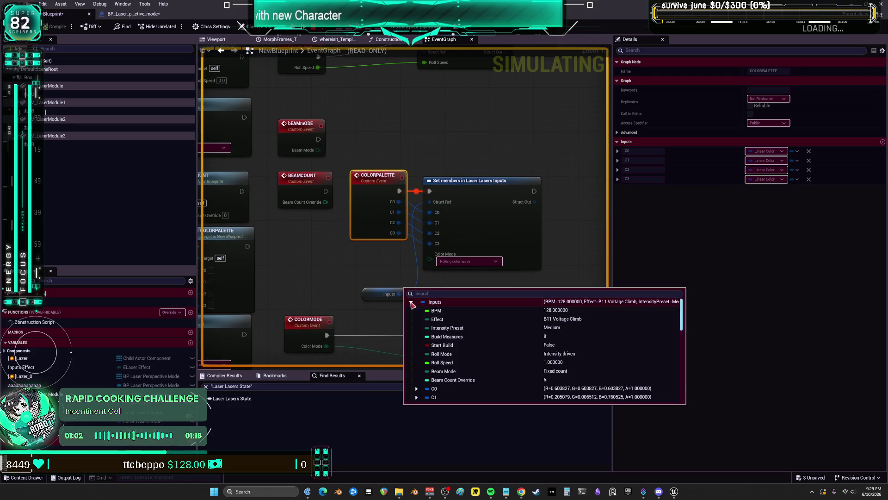
pyautogui.scroll(-3, 495, 340)
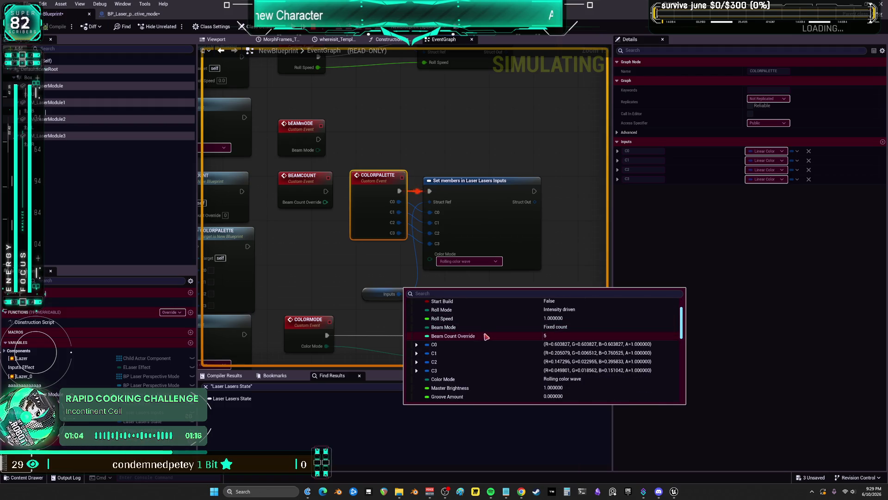
pyautogui.click(417, 371)
pyautogui.click(416, 353)
pyautogui.scroll(-3, 463, 346)
pyautogui.scroll(-3, 523, 315)
pyautogui.scroll(-1, 503, 309)
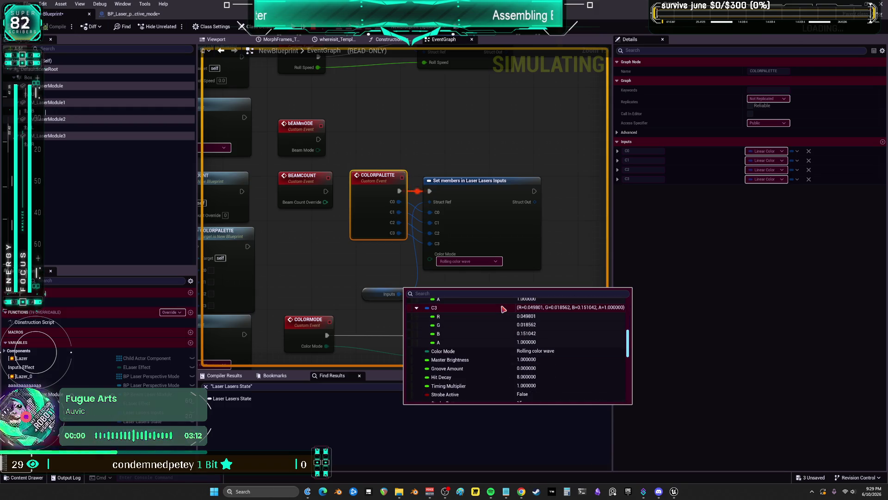
pyautogui.scroll(-1, 503, 309)
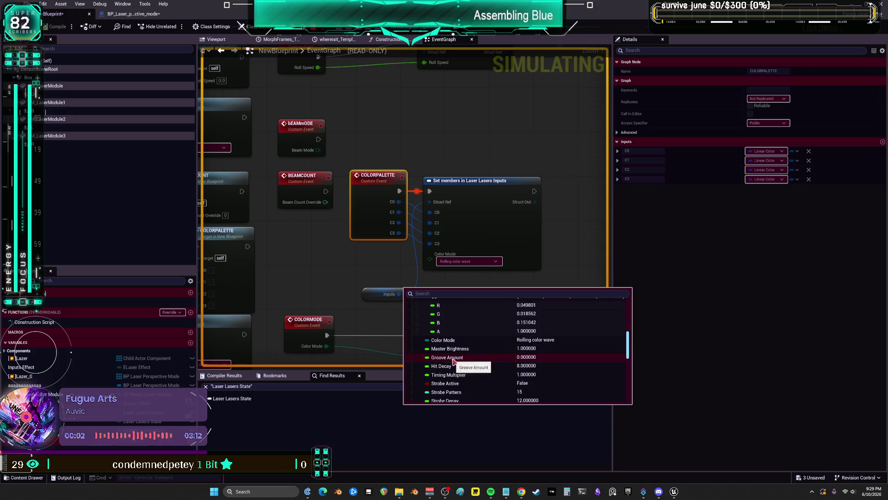
pyautogui.scroll(-2, 453, 361)
pyautogui.scroll(-3, 467, 373)
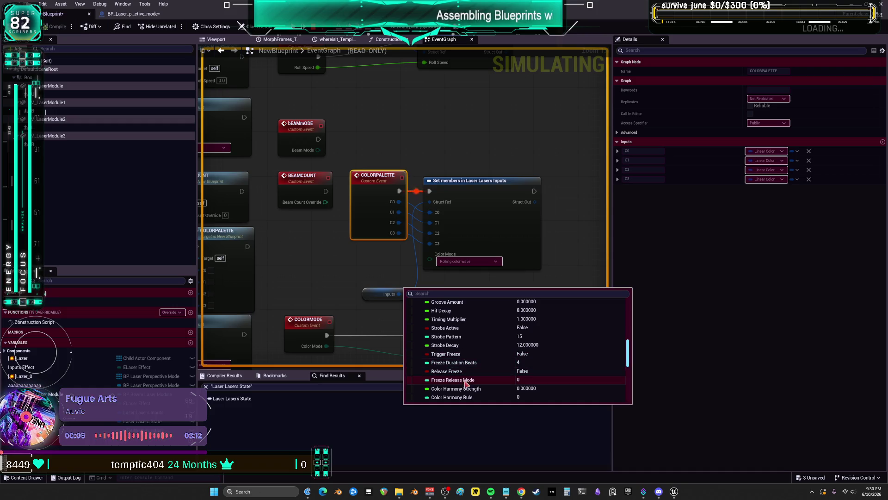
pyautogui.scroll(-1, 469, 375)
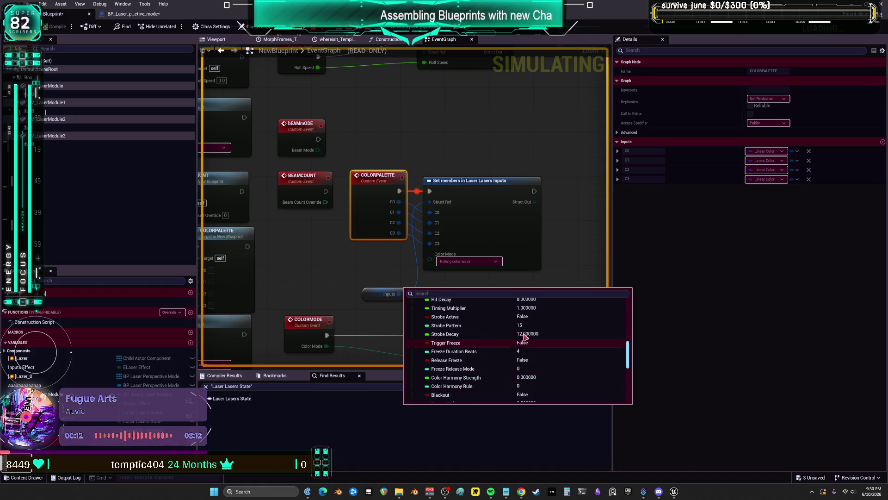
pyautogui.click(584, 261)
pyautogui.press('Escape')
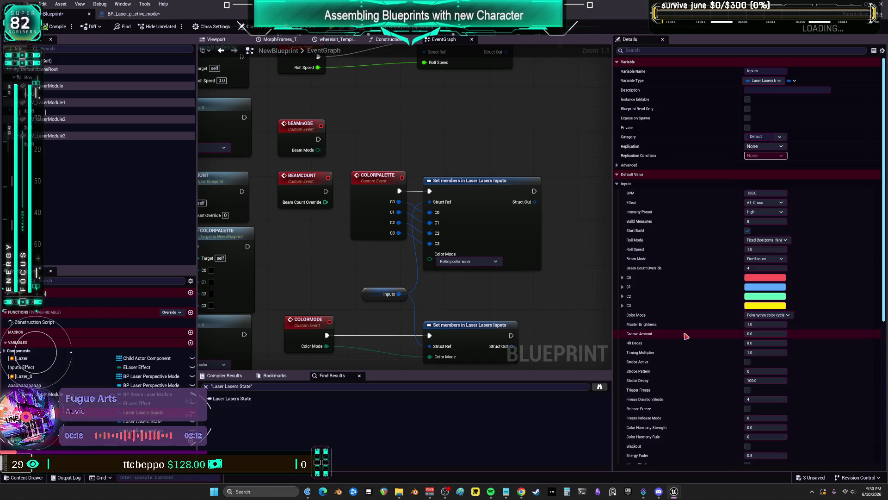
# Give Inputs Color Harmony Strength 1.0, Energy Fader 1.0 and Color Harmony Rule 1, then play.
pyautogui.scroll(-5, 684, 334)
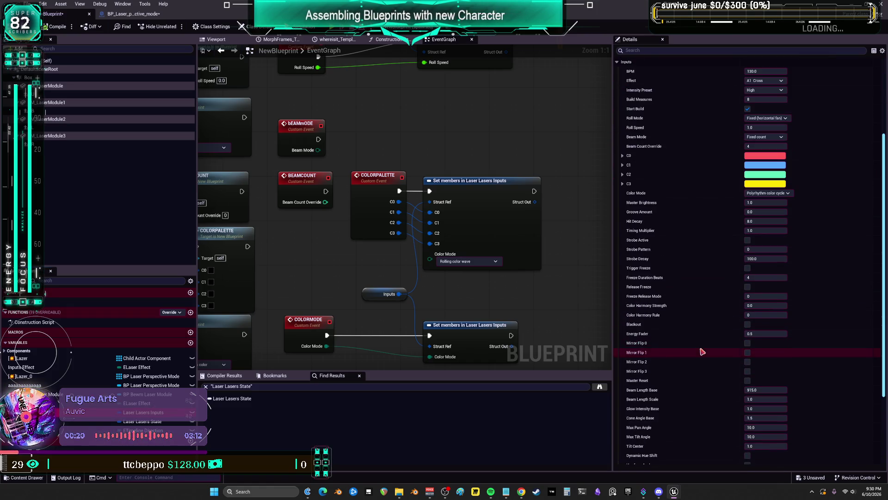
pyautogui.moveTo(664, 308)
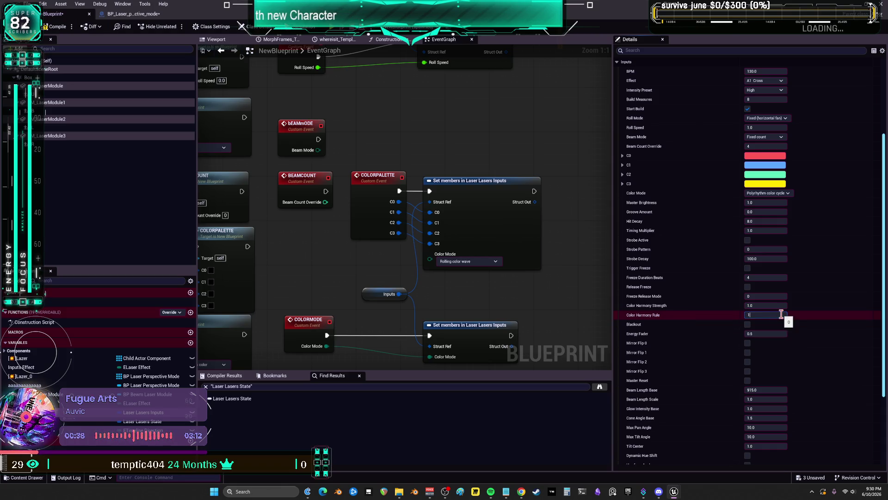
pyautogui.moveTo(642, 336)
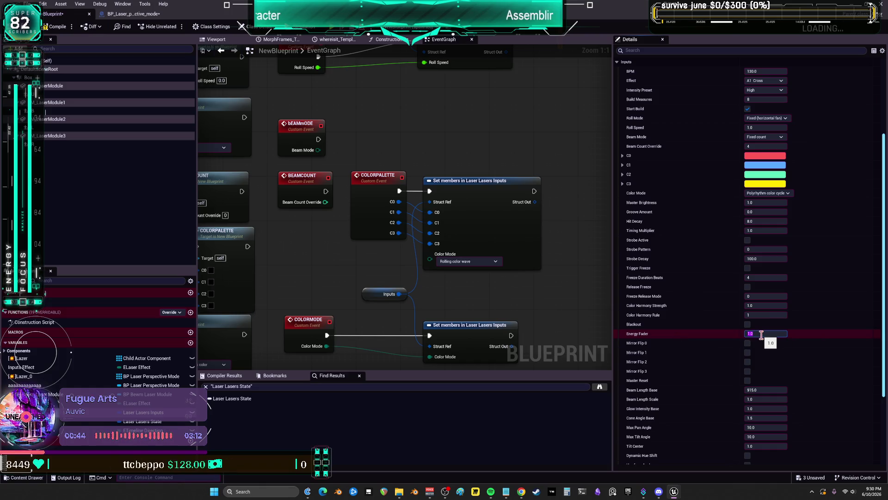
pyautogui.scroll(-3, 736, 342)
pyautogui.scroll(-1, 701, 348)
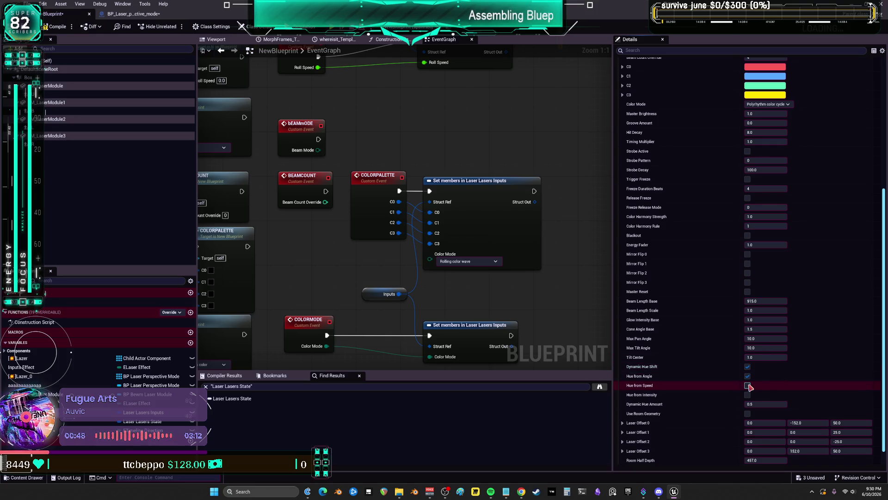
pyautogui.scroll(-1, 743, 389)
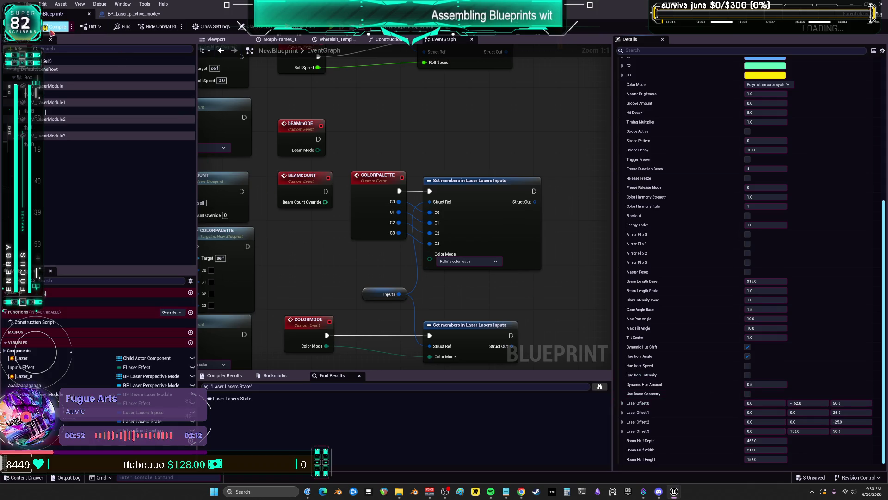
pyautogui.hotkey('alt', 'p')
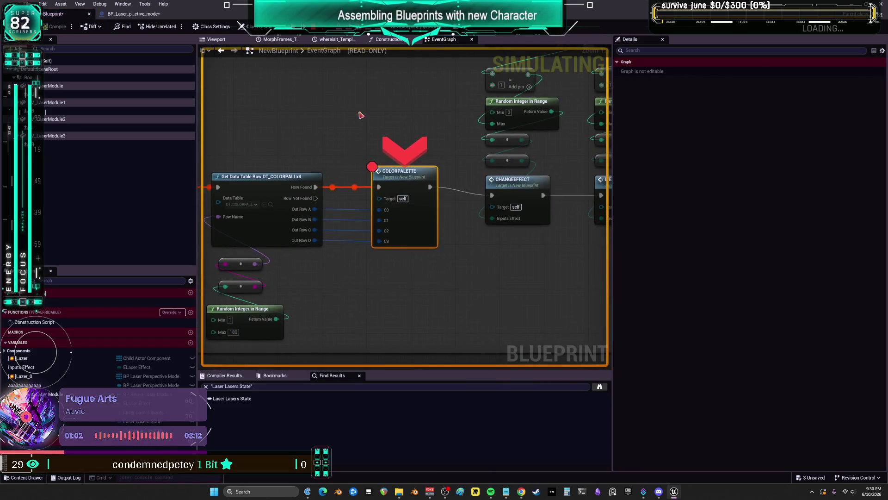
# Disable the breakpoint on COLORPALETTE and resume the paused laser simulation.
pyautogui.rightClick(389, 173)
pyautogui.click(424, 247)
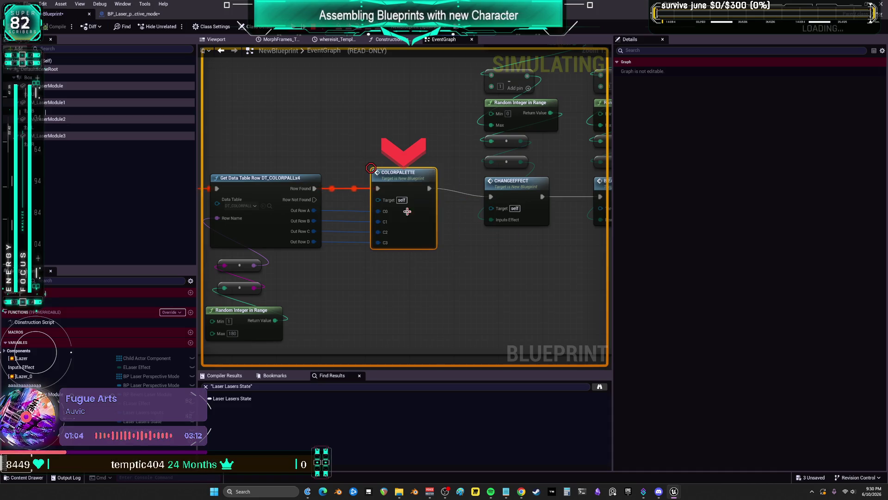
pyautogui.press('F5')
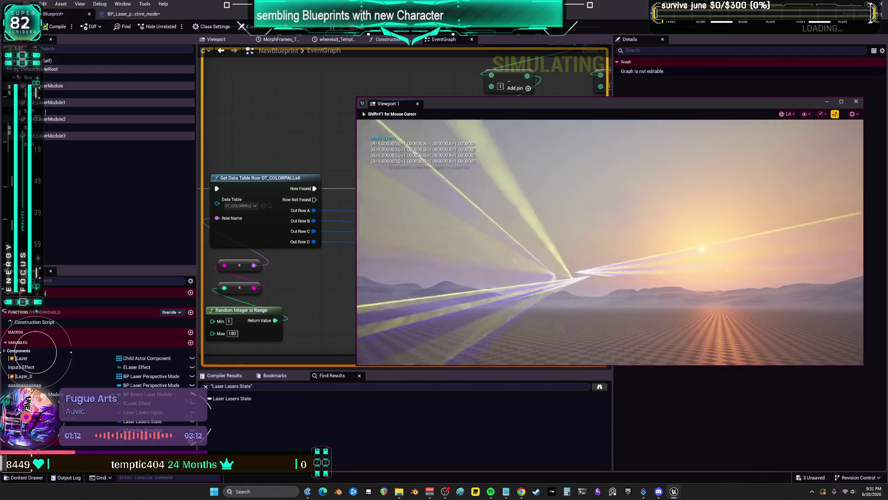
# Watch the running laser show full-size, then restore the game window and return to BP_Laser_perspective_mode.
pyautogui.hotkey('shift', 'F1')
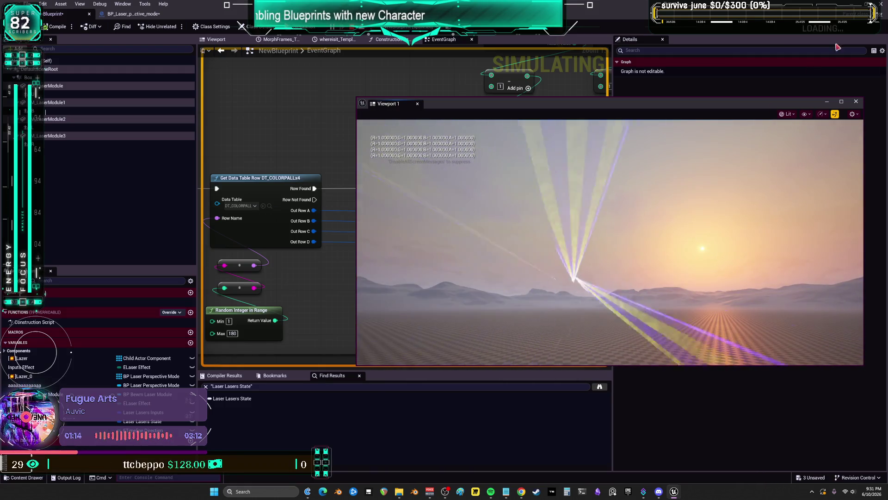
pyautogui.click(842, 102)
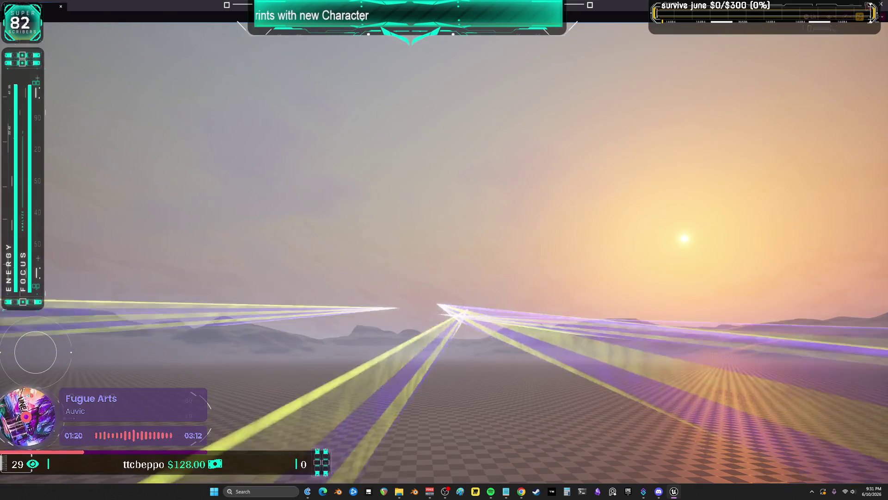
pyautogui.press('super+Down')
pyautogui.moveTo(486, 104); pyautogui.dragTo(252, 141)
pyautogui.click(158, 16)
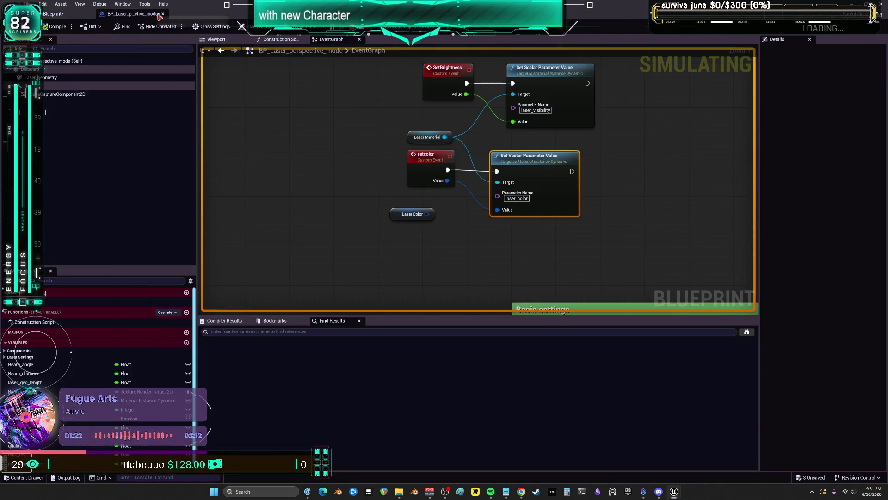
# Disconnect setcolor from laser_color and give laser_color a fixed bright green value.
pyautogui.keyDown('alt'); pyautogui.click(498, 211); pyautogui.keyUp('alt')
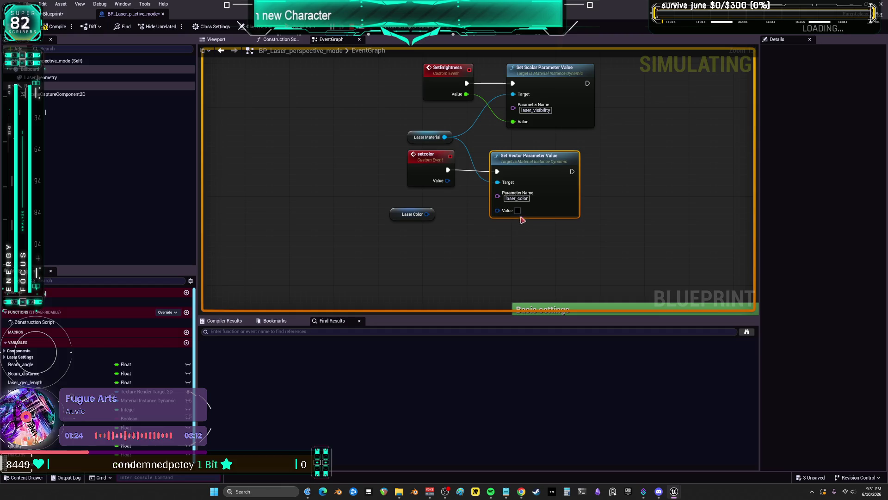
pyautogui.click(517, 211)
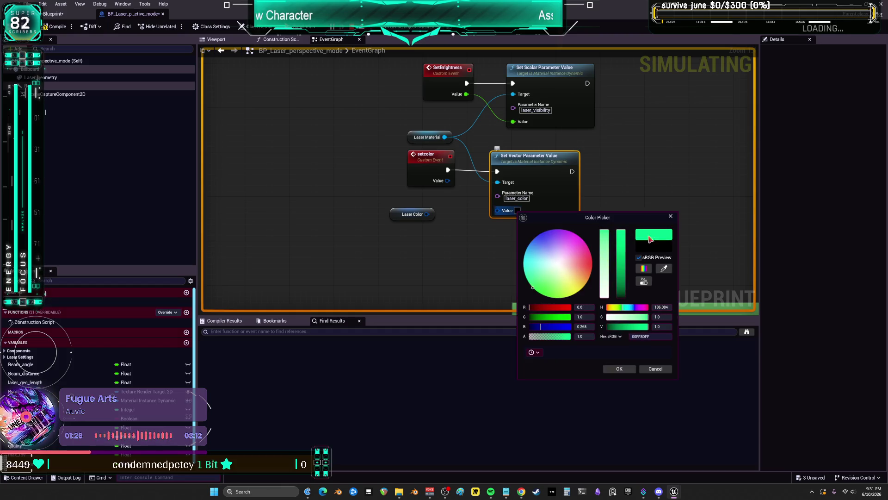
pyautogui.moveTo(539, 292)
pyautogui.mouseDown()
pyautogui.moveTo(524, 266)
pyautogui.moveTo(573, 293)
pyautogui.moveTo(541, 294)
pyautogui.moveTo(554, 296)
pyautogui.mouseUp()
pyautogui.moveTo(553, 291); pyautogui.dragTo(544, 294)
pyautogui.click(630, 371)
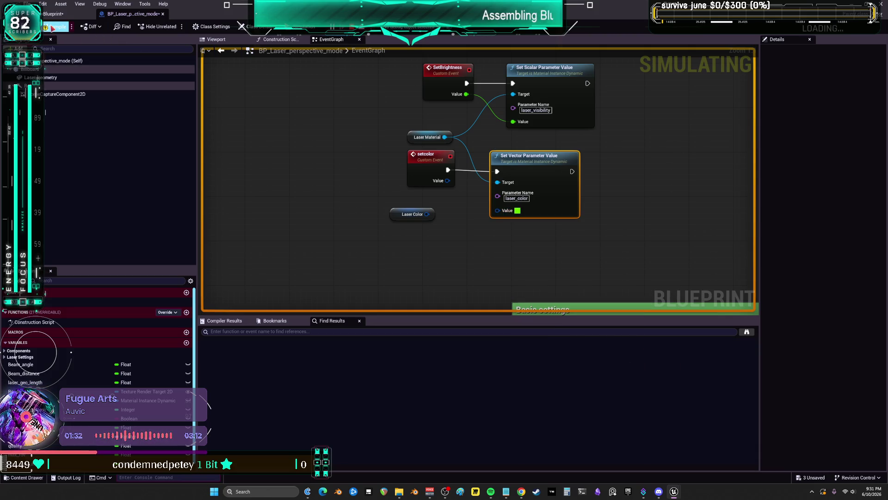
pyautogui.doubleClick(207, 4)
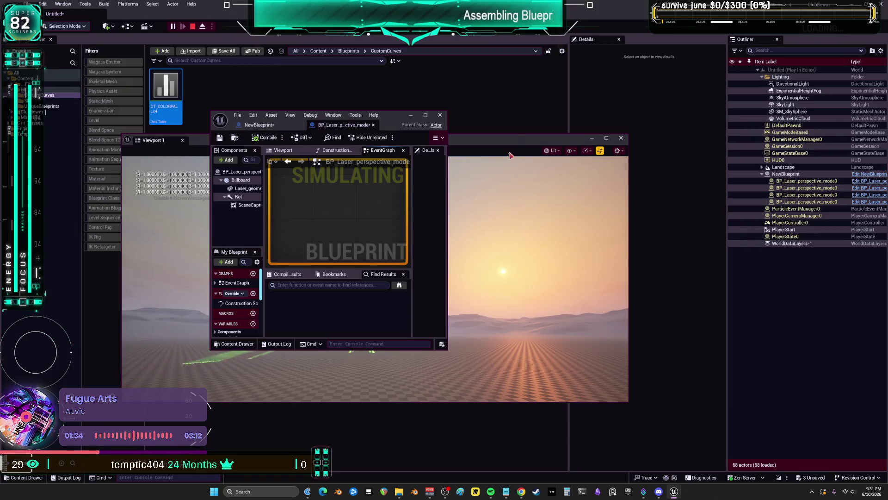
# Play the level full-screen to see the green lasers over the sunset plain.
pyautogui.press('F11')
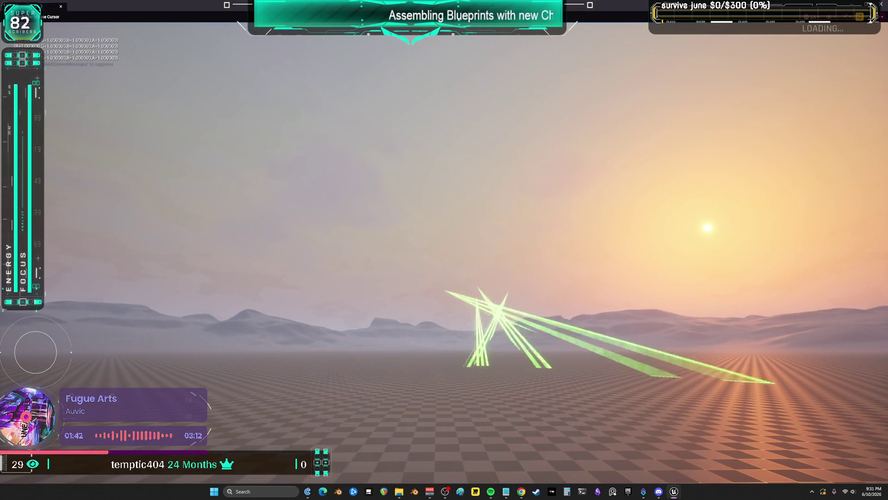
pyautogui.press('F11')
pyautogui.moveTo(499, 66); pyautogui.dragTo(338, 84)
# Lower the DirectionalLight's intensity from 25 to 2.0 lux.
pyautogui.click(792, 84)
pyautogui.click(671, 215)
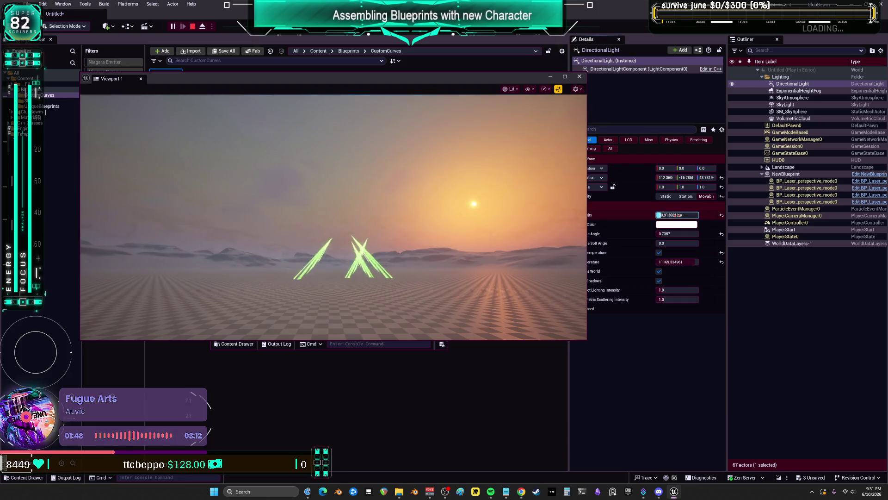
pyautogui.click(687, 197)
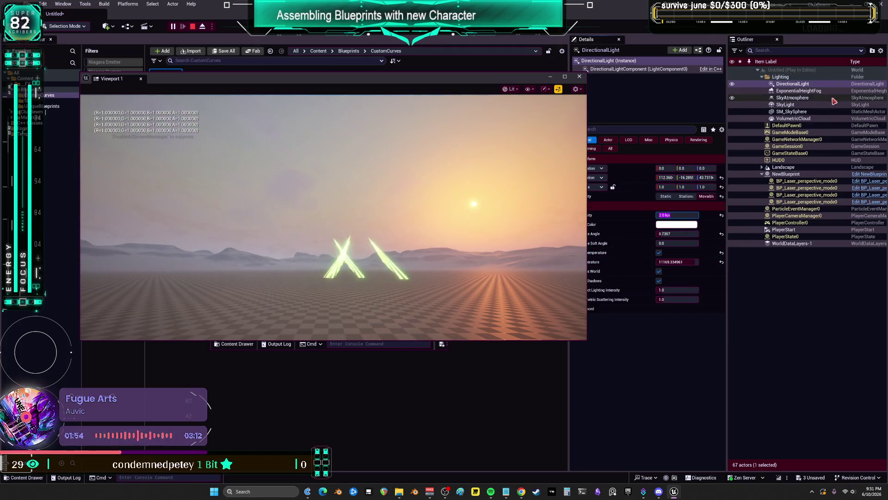
pyautogui.click(529, 89)
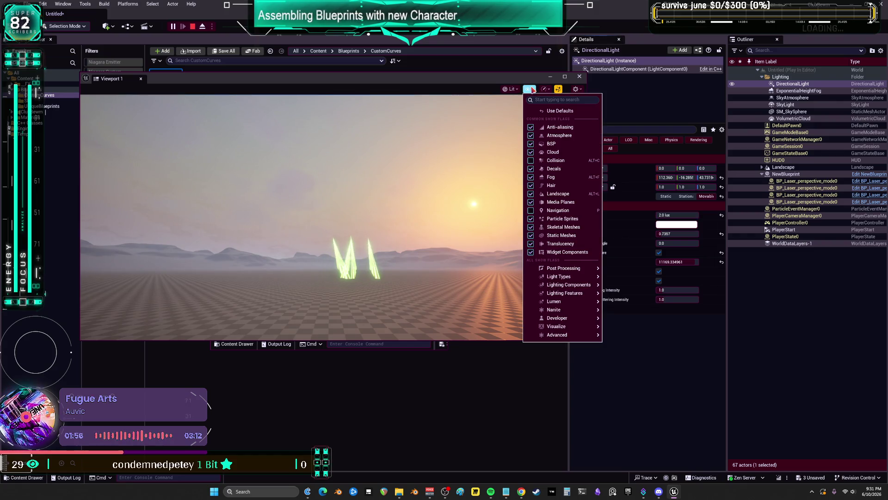
# Set the play viewport's scalability to Epic quality and release the mouse from the game view.
pyautogui.click(512, 89)
pyautogui.click(512, 88)
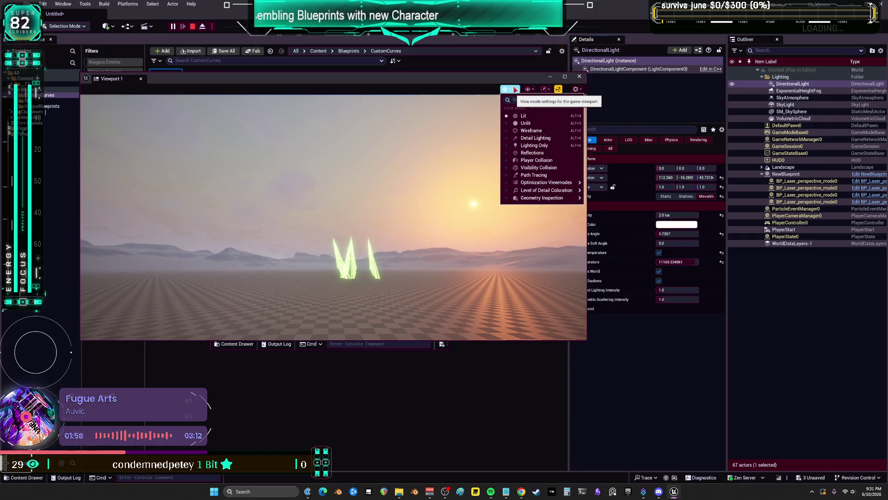
pyautogui.click(545, 88)
pyautogui.click(545, 89)
pyautogui.moveTo(570, 109)
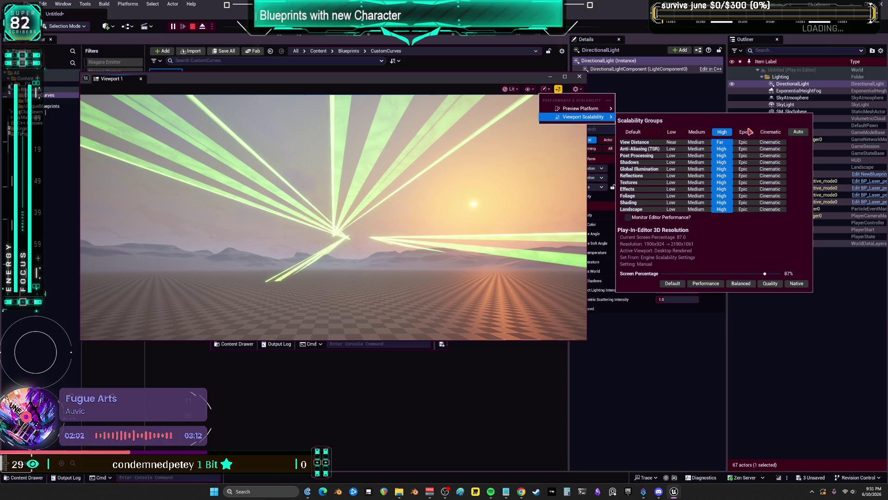
pyautogui.click(744, 132)
pyautogui.click(509, 194)
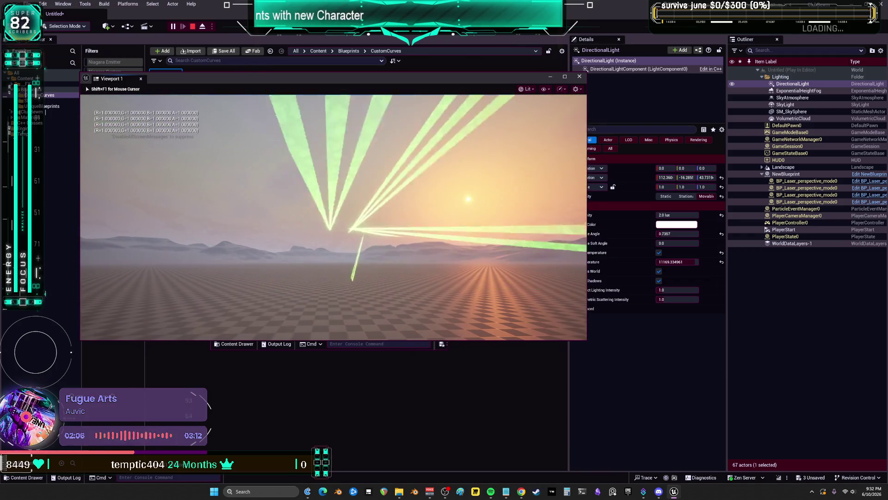
pyautogui.hotkey('shift', 'F1')
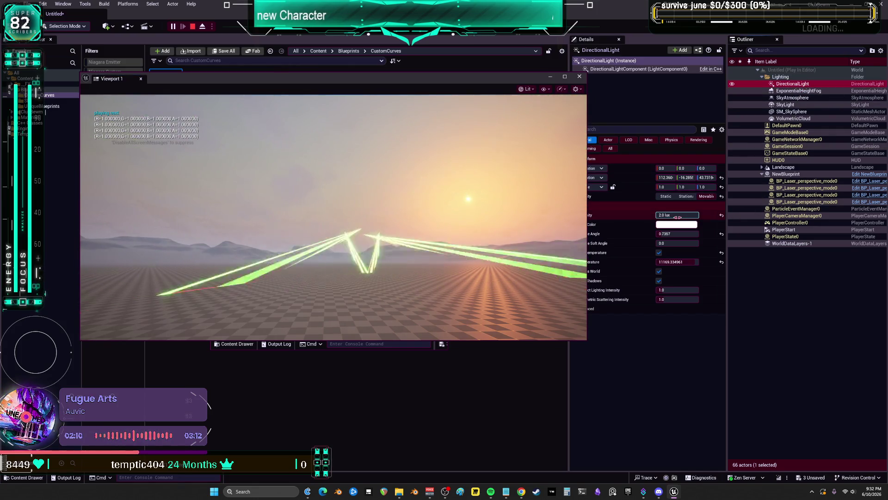
# Pitch the DirectionalLight down to -3.0 and drop its intensity to 0.0 lux.
pyautogui.moveTo(686, 178)
pyautogui.mouseDown()
pyautogui.moveTo(703, 177)
pyautogui.moveTo(687, 177)
pyautogui.mouseUp()
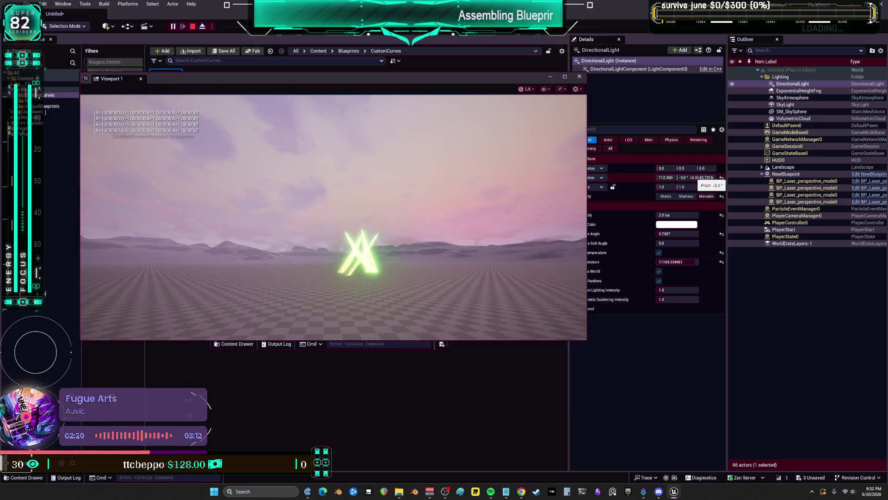
pyautogui.moveTo(684, 216); pyautogui.dragTo(682, 215)
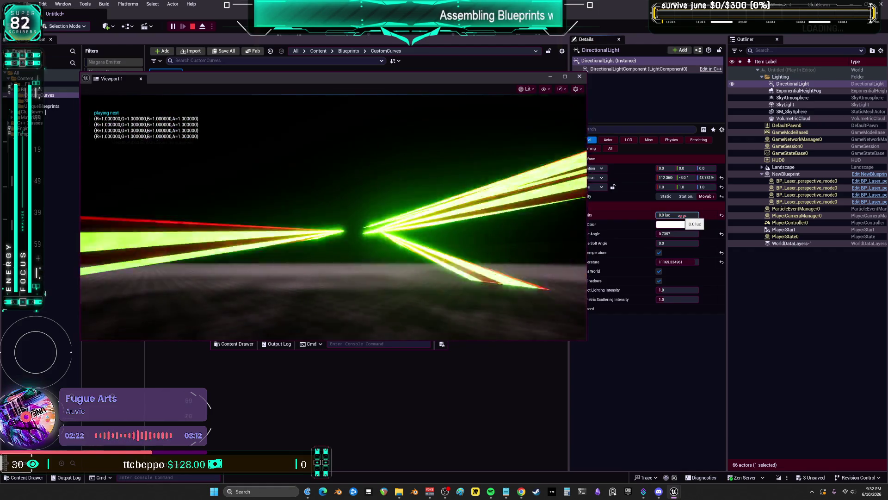